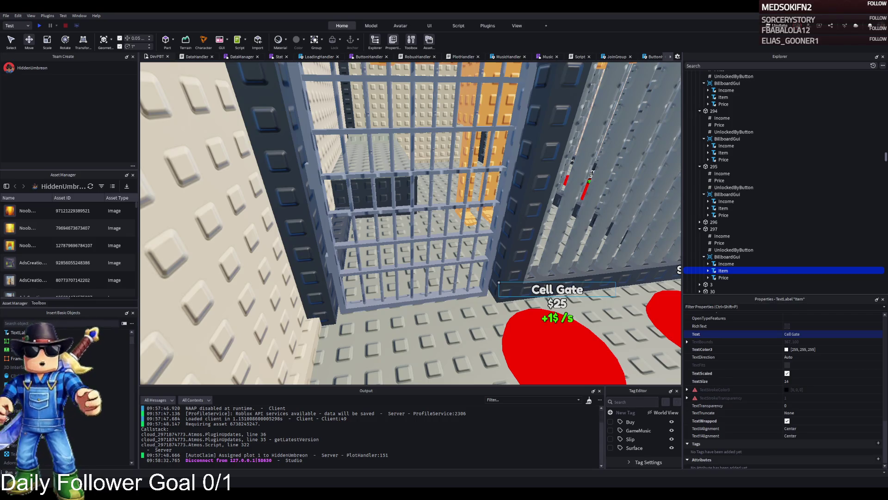
Step: Duplicate the Cell Gate pad 297 into the neighbouring cell and rename the copy 298
scroll(410, 150, "down", 5)
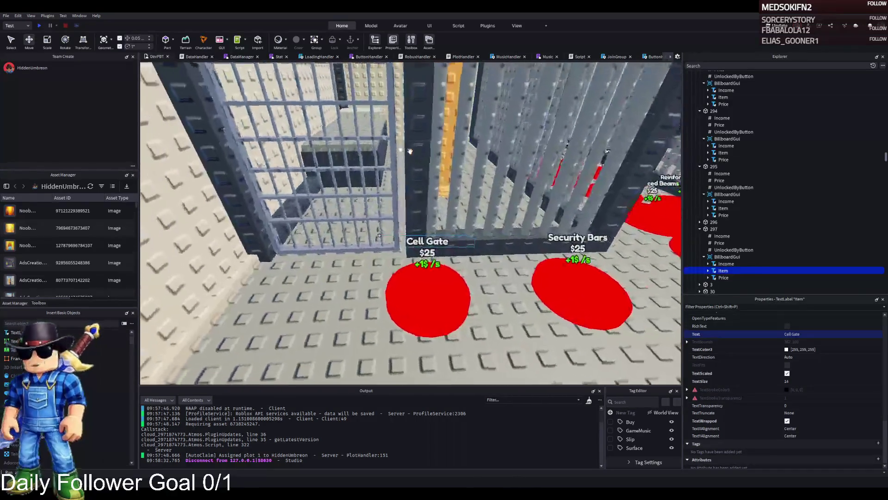
scroll(410, 151, "up", 3)
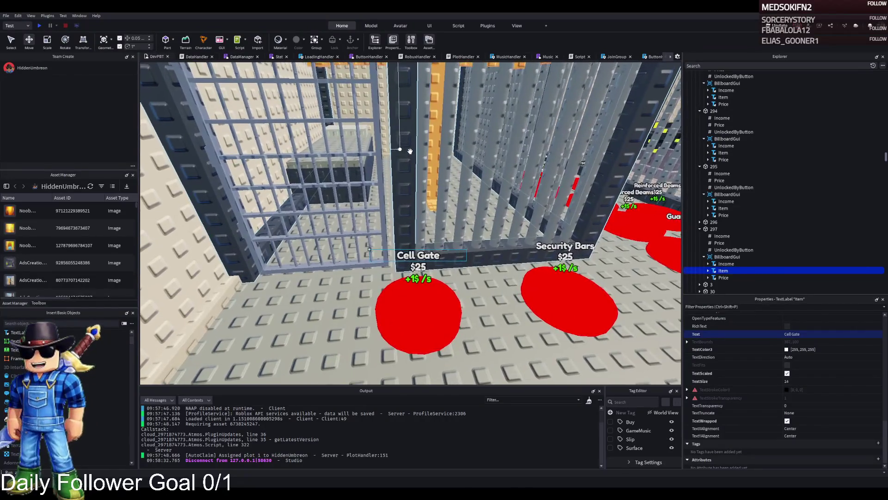
scroll(410, 151, "down", 2)
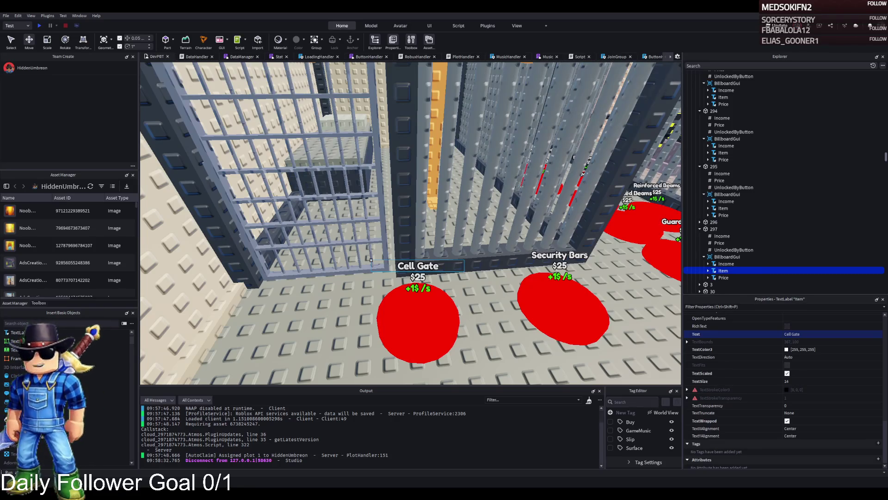
left_click(407, 323)
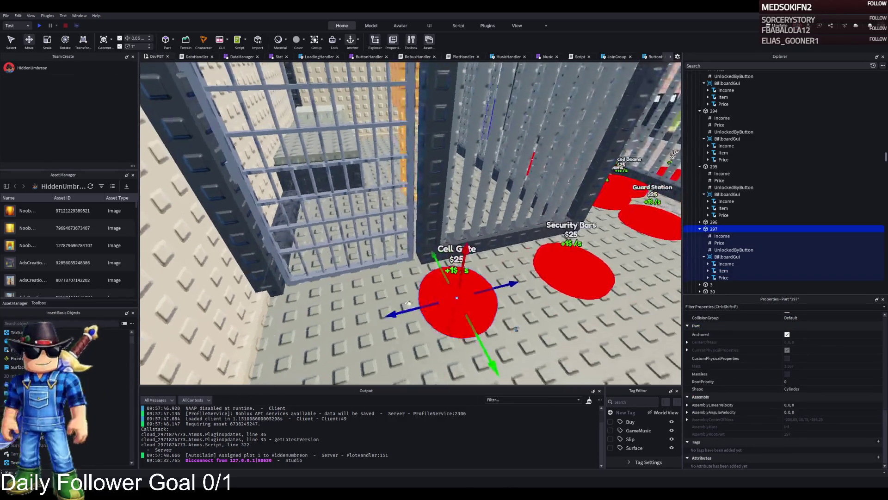
mouse_move(390, 313)
left_mouse_down()
mouse_move(401, 309)
mouse_move(319, 322)
mouse_move(336, 283)
mouse_move(355, 274)
mouse_move(368, 290)
left_mouse_up()
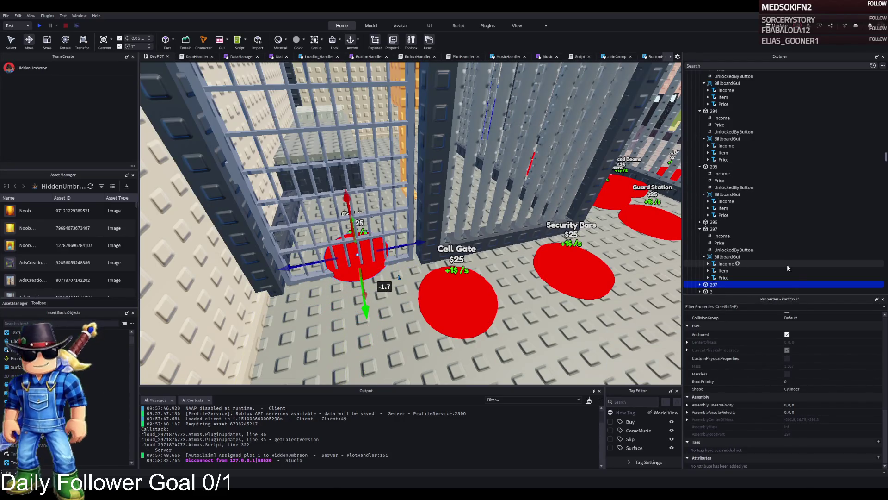
key("F2")
type("298")
key("Return")
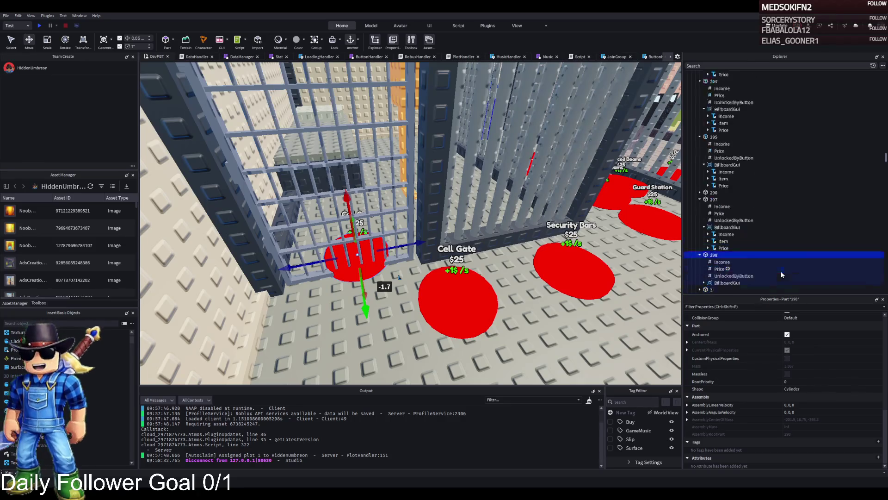
Step: Change pad 298's billboard Item label text to Cell Bed
double_click(725, 267)
scroll(721, 273, "down", 1)
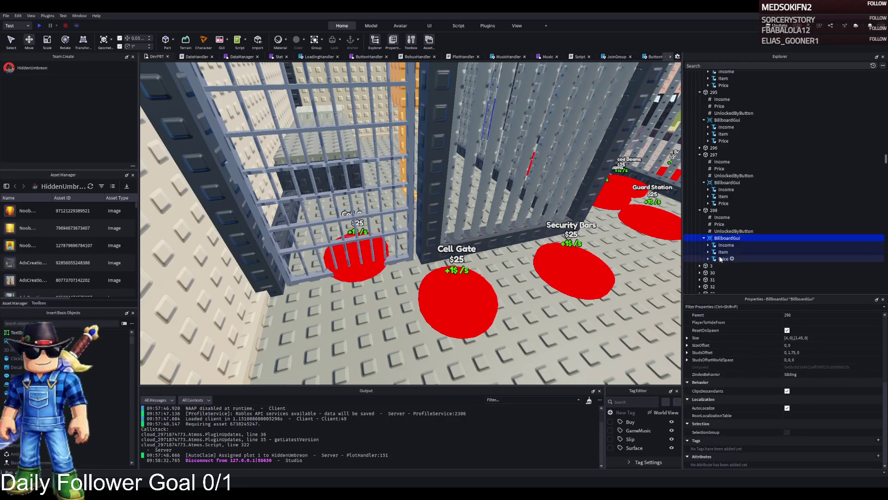
left_click(722, 251)
scroll(810, 351, "down", 10)
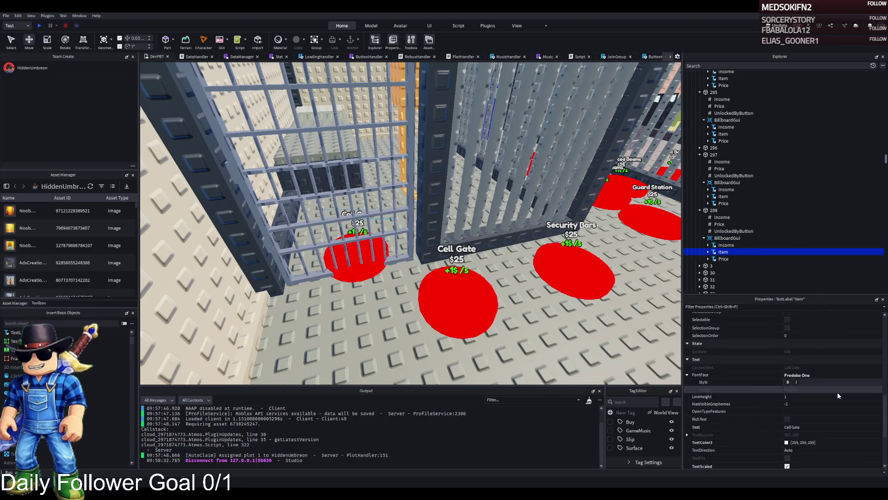
left_click(831, 424)
key("BackSpace")
key("BackSpace")
key("BackSpace")
type("B")
key("Return")
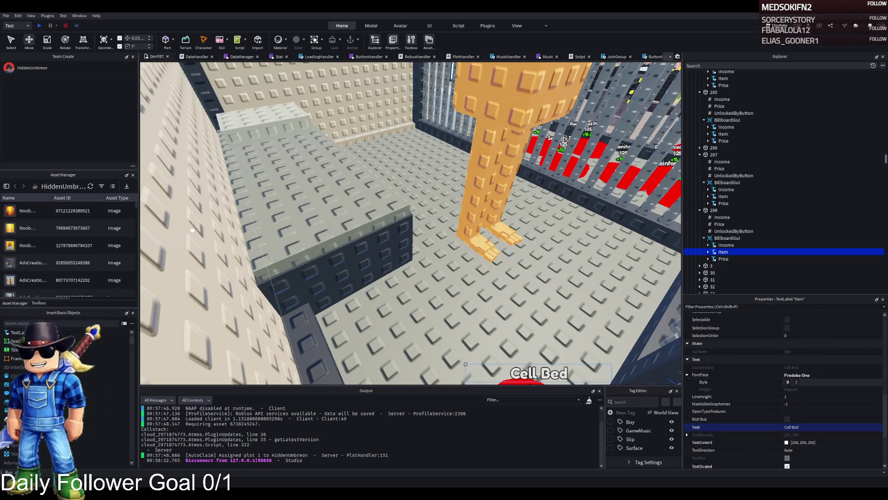
scroll(387, 253, "up", 3)
key("f")
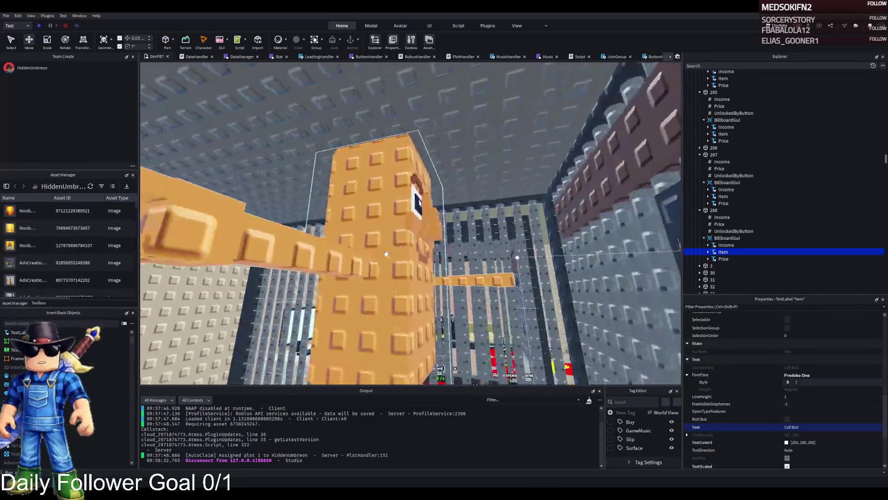
scroll(386, 253, "up", 3)
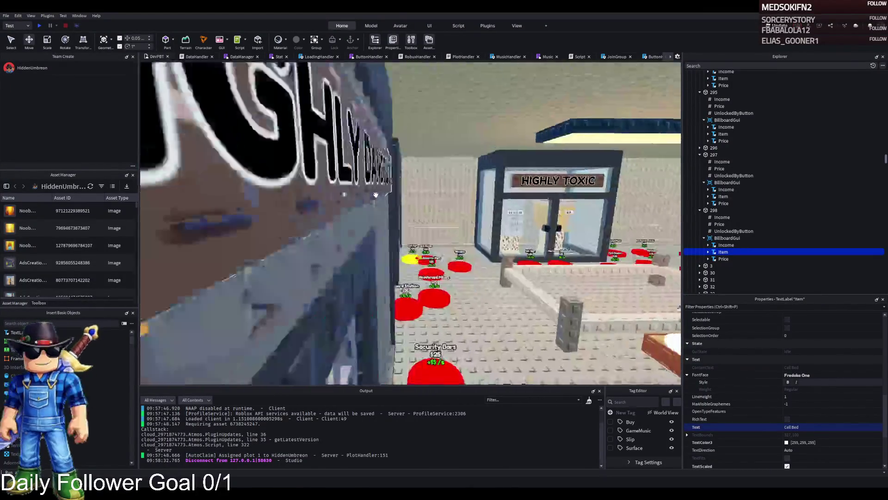
scroll(375, 195, "up", 5)
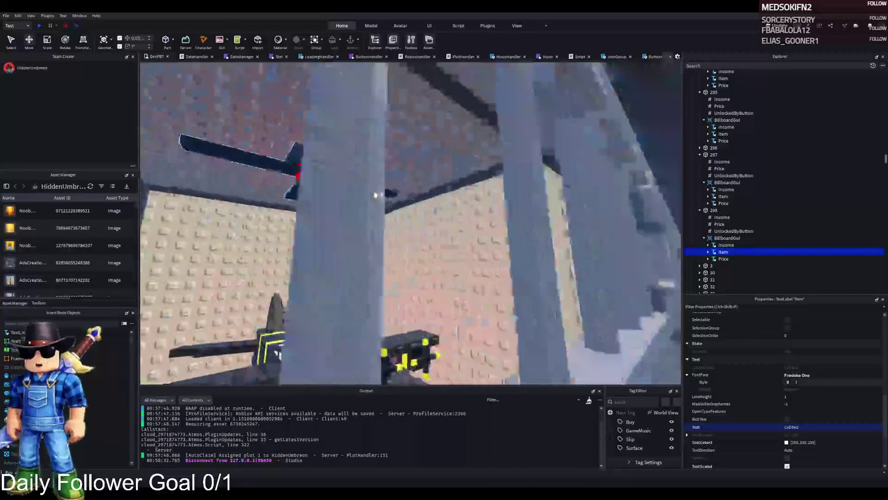
scroll(375, 195, "down", 10)
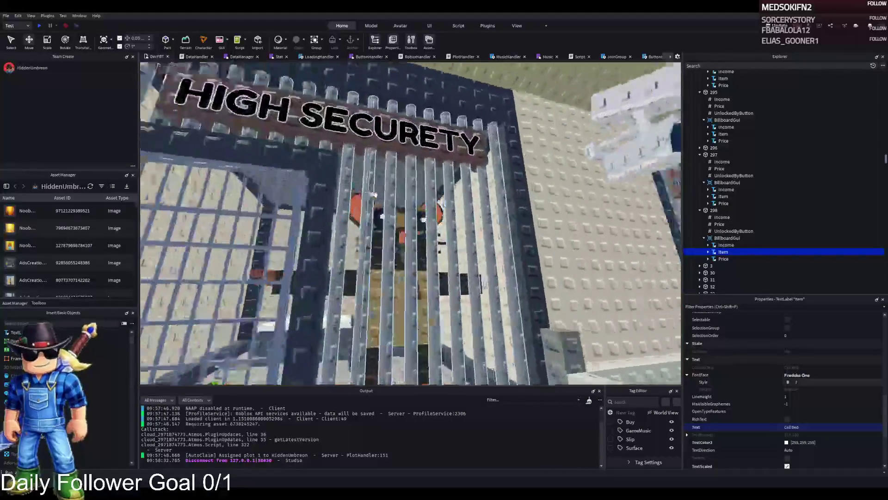
scroll(375, 195, "up", 3)
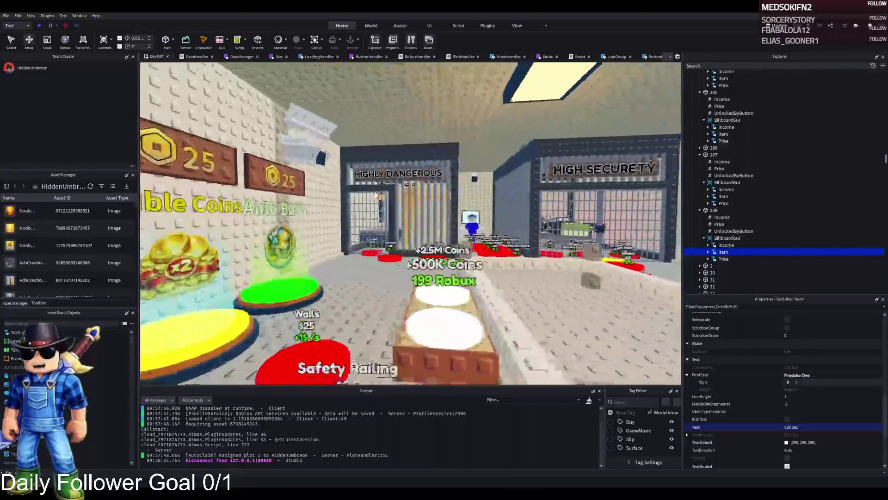
scroll(375, 194, "up", 5)
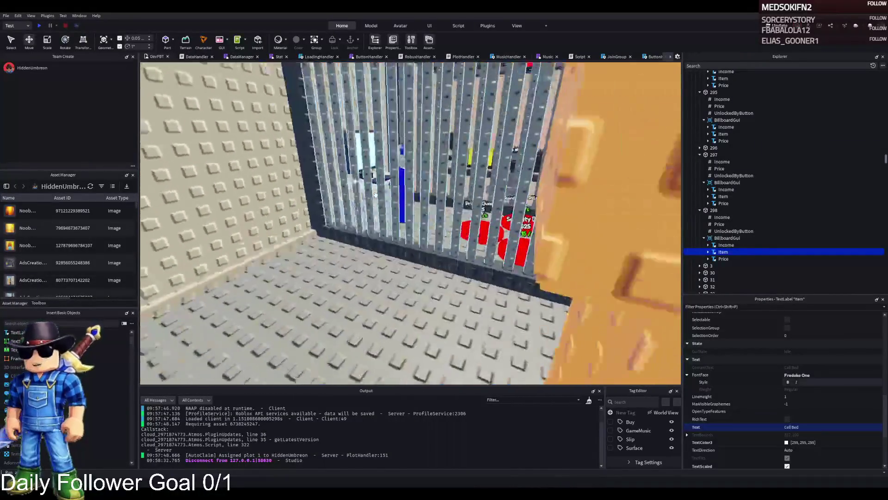
scroll(375, 195, "up", 5)
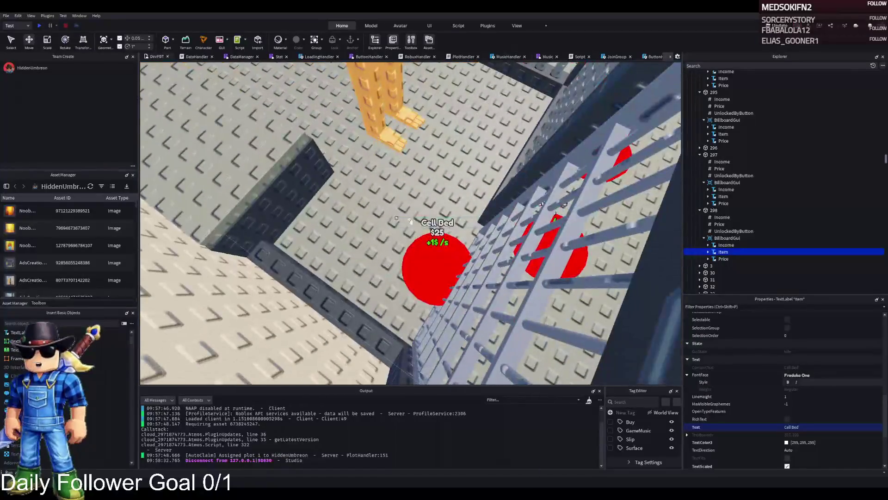
left_click(423, 245)
Step: Duplicate the Cell Bed pad, move the copy farther into the cell, and name it 299
scroll(427, 256, "down", 5)
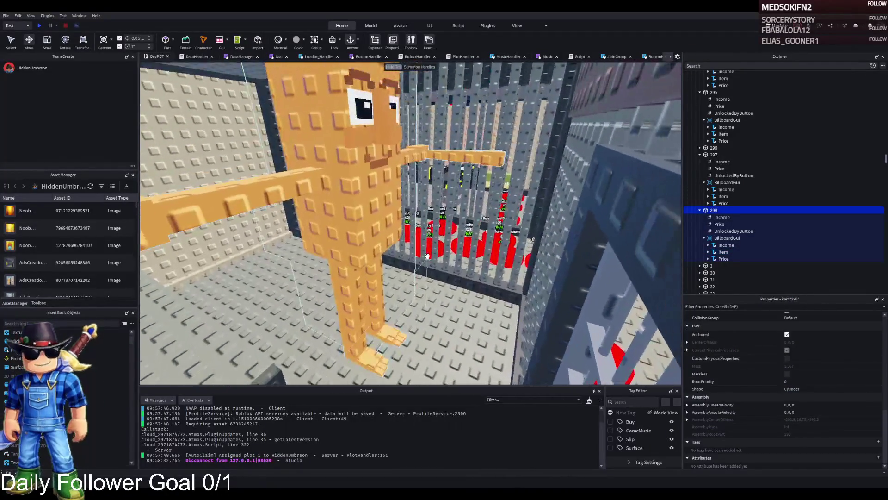
scroll(427, 256, "up", 5)
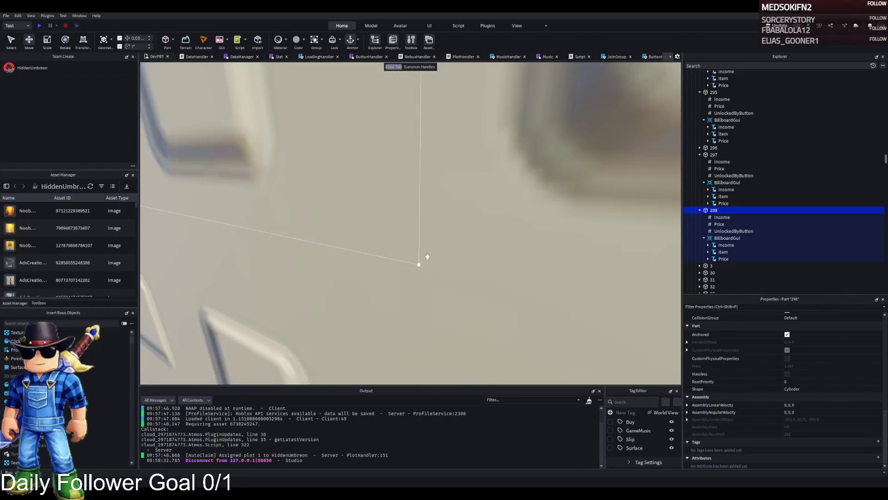
scroll(427, 256, "down", 5)
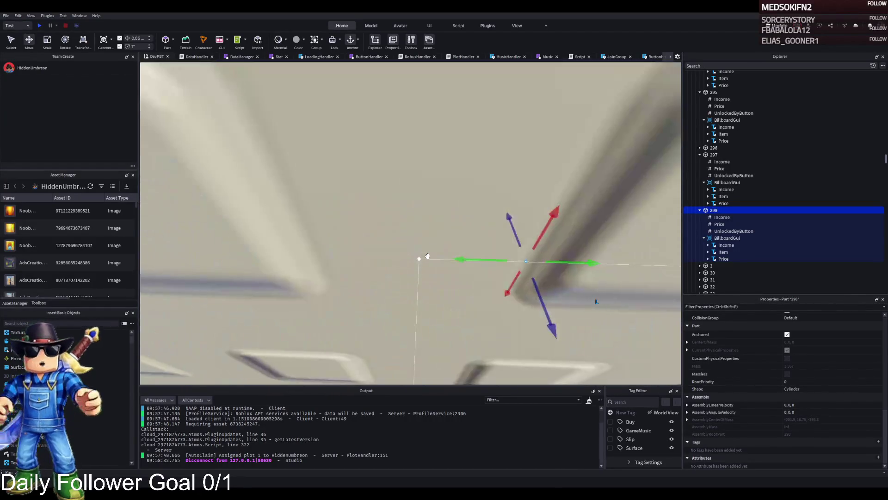
scroll(427, 256, "down", 8)
key("ctrl+d")
left_click_drag(427, 324, 325, 323)
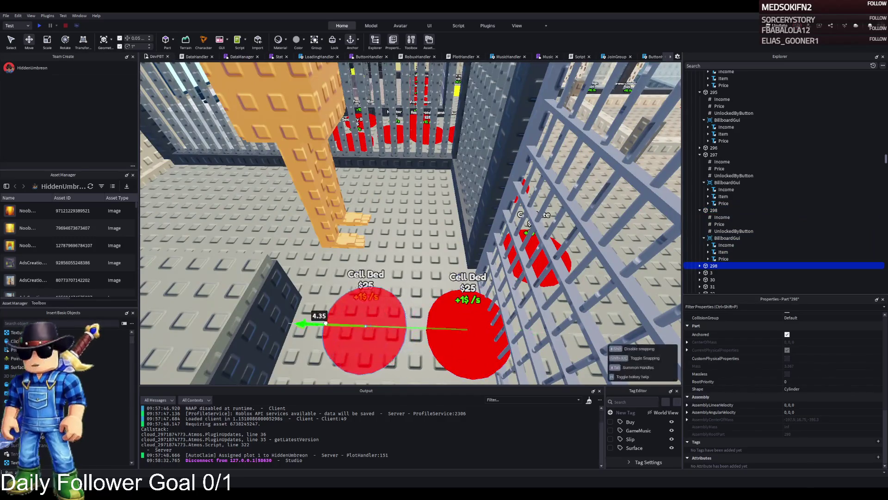
left_click_drag(391, 325, 430, 250)
key("F2")
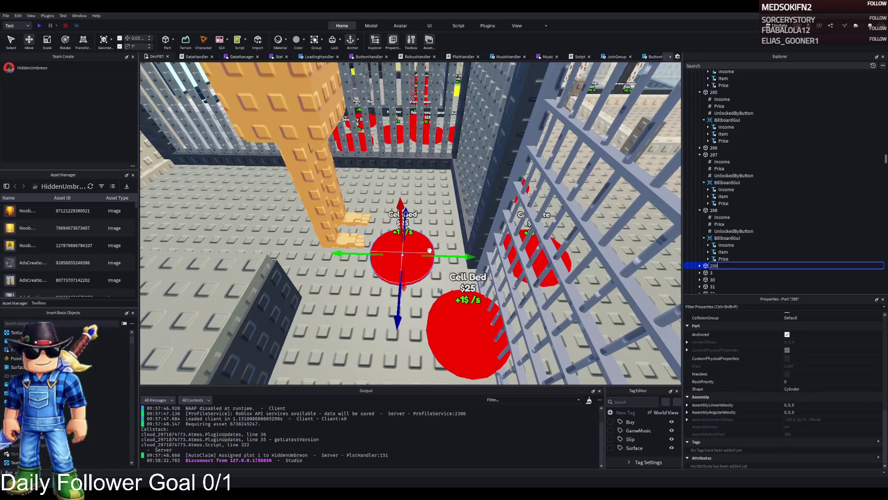
key("Return")
Step: Set pad 298's UnlockedByButton value to 297
left_click(733, 230)
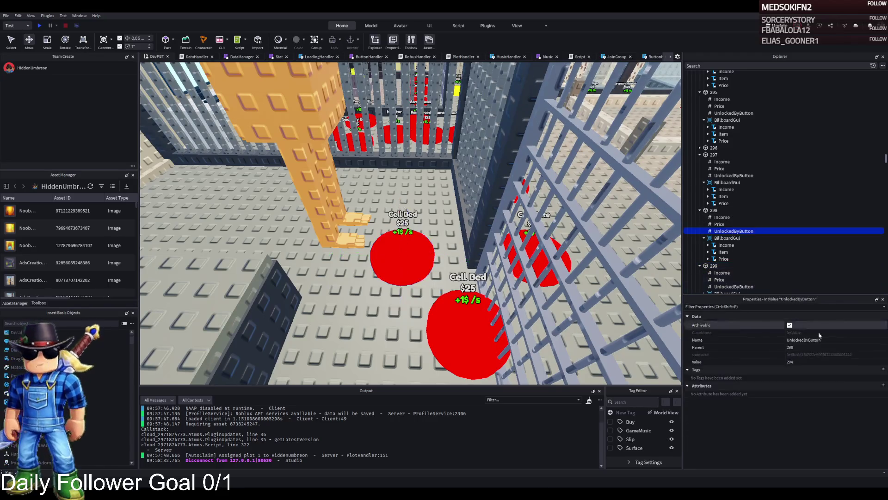
left_click(842, 363)
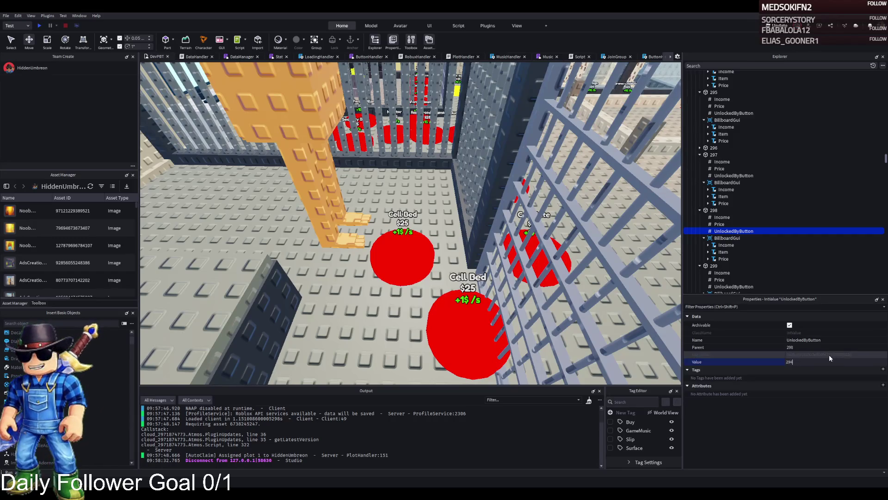
key("BackSpace")
type("7")
key("Return")
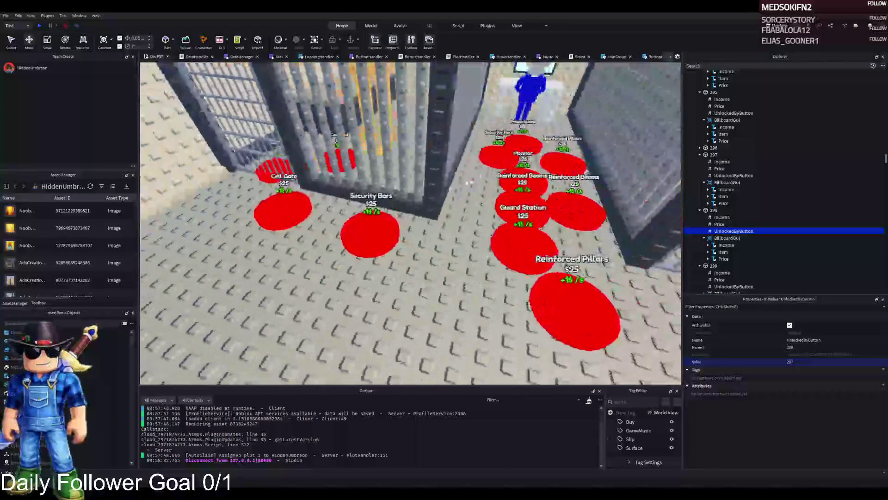
left_click(370, 232)
Step: Add a new folder named UnlockedByButton under button 297
left_click(493, 154)
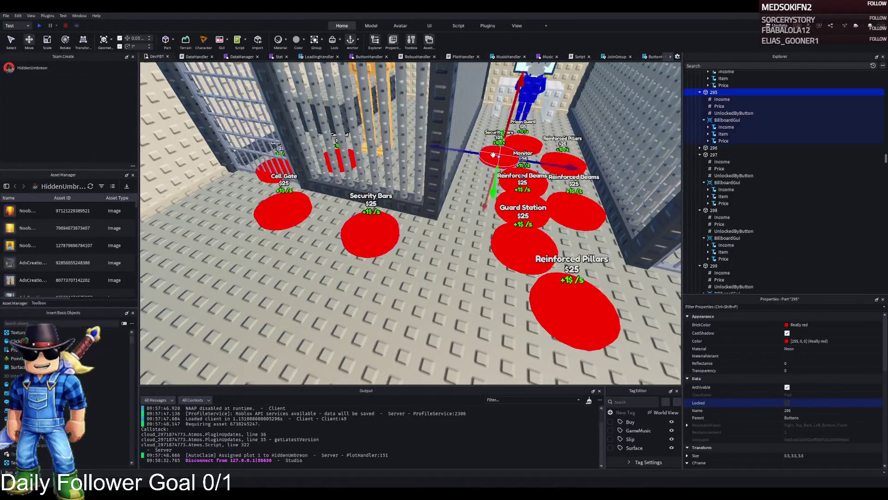
scroll(740, 139, "up", 1)
left_click(708, 169)
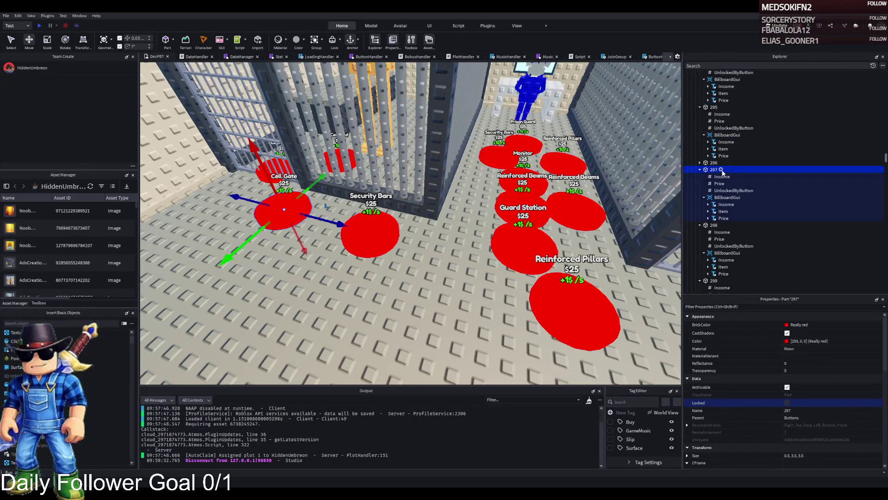
left_click(721, 170)
left_click(737, 198)
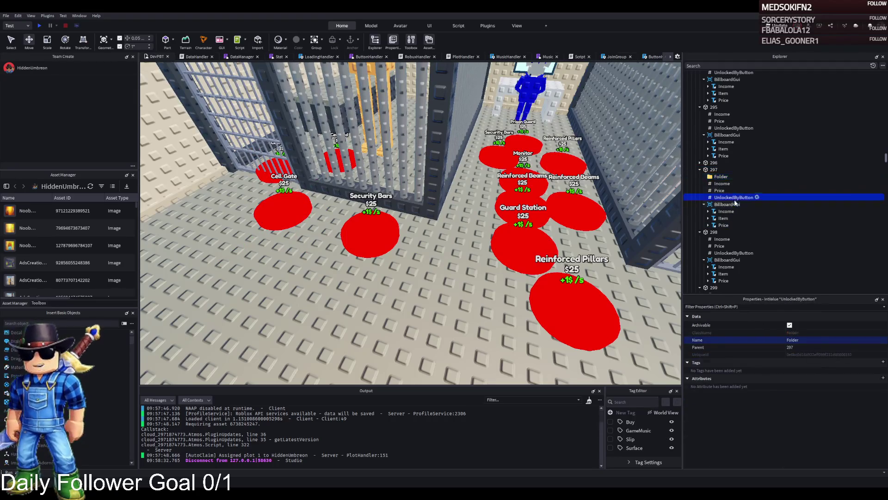
left_click(735, 177)
key("F2")
type("UnlockedByButton")
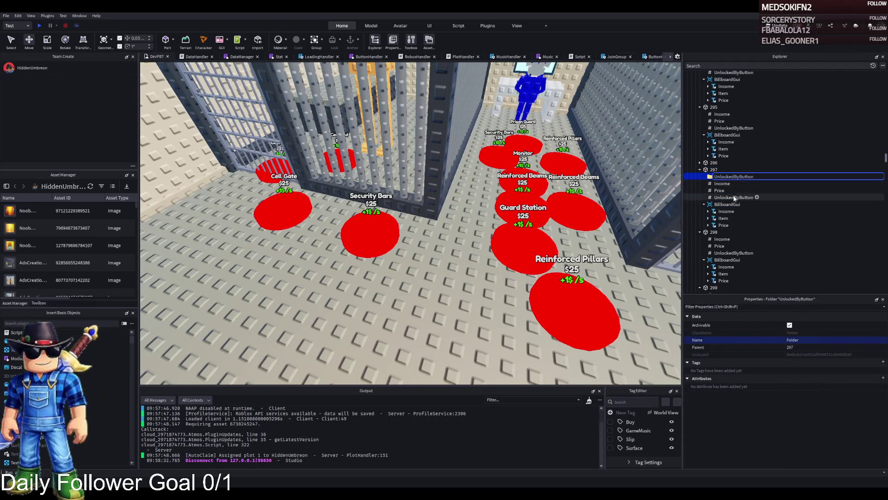
Step: Move the UnlockedByButton value into the folder as Value 295, and add a second Value 296
left_click_drag(734, 198, 736, 177)
key("F2")
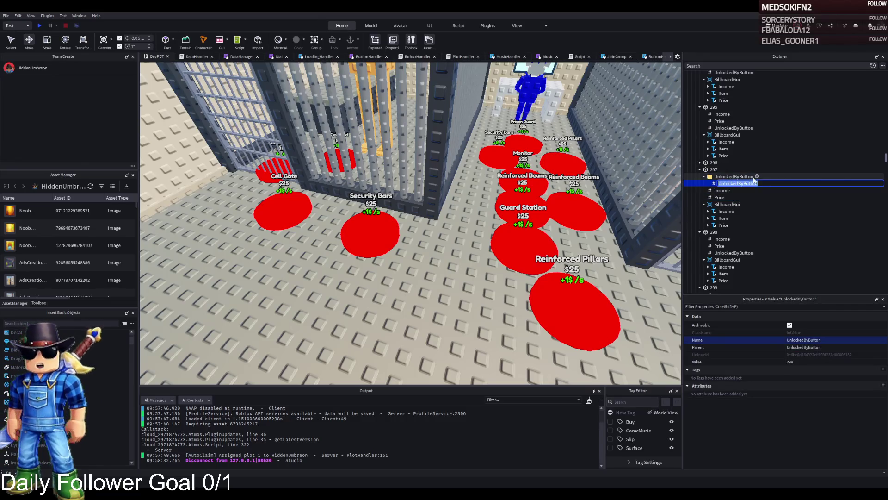
type("Value")
key("Return")
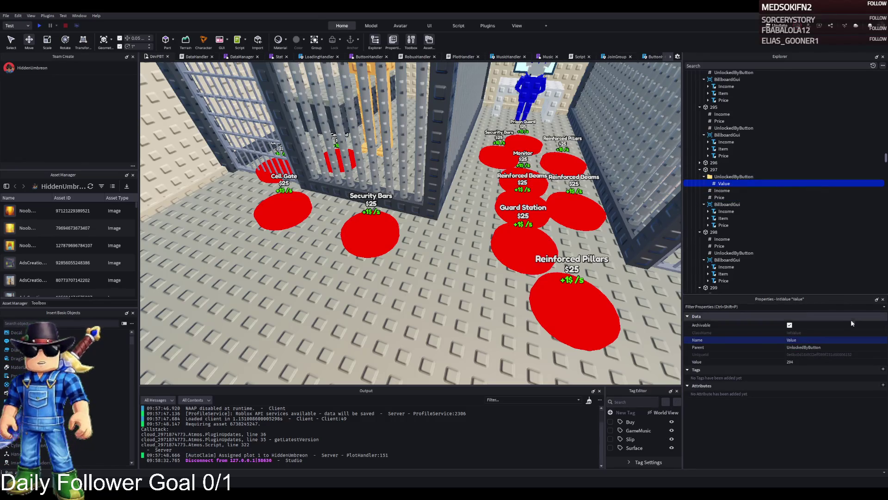
left_click(824, 362)
key("BackSpace")
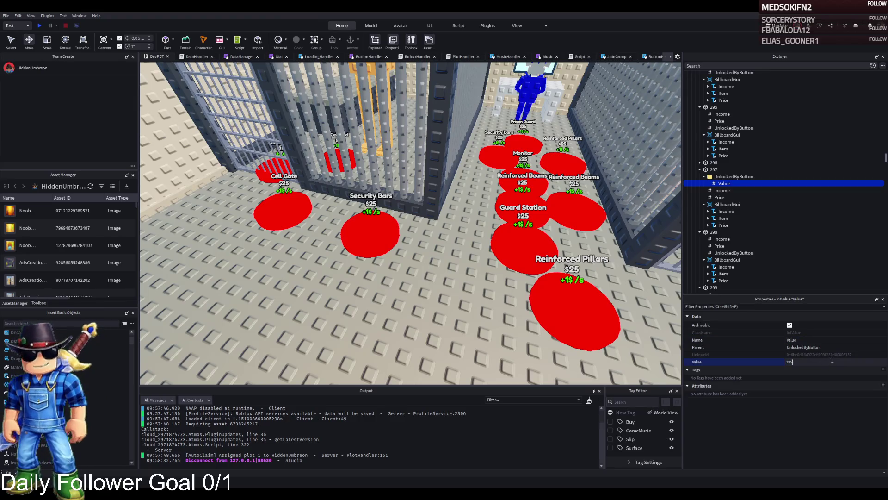
key("Return")
key("ctrl+d")
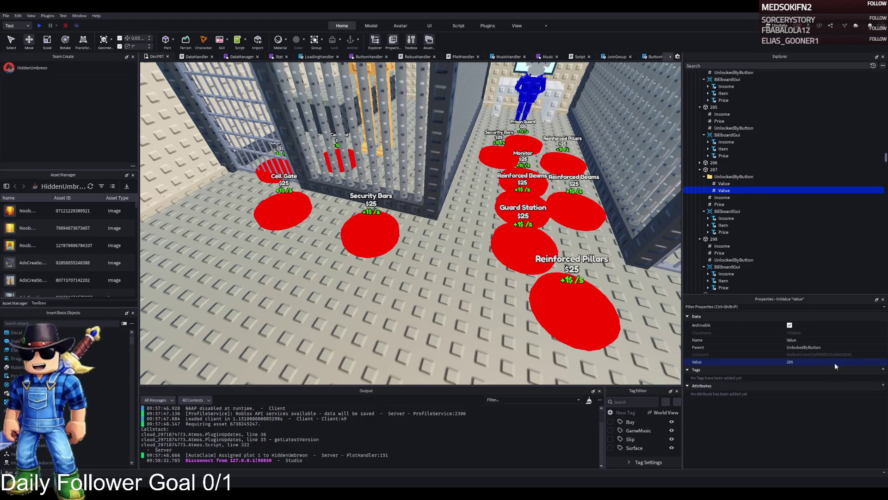
type("6")
key("Return")
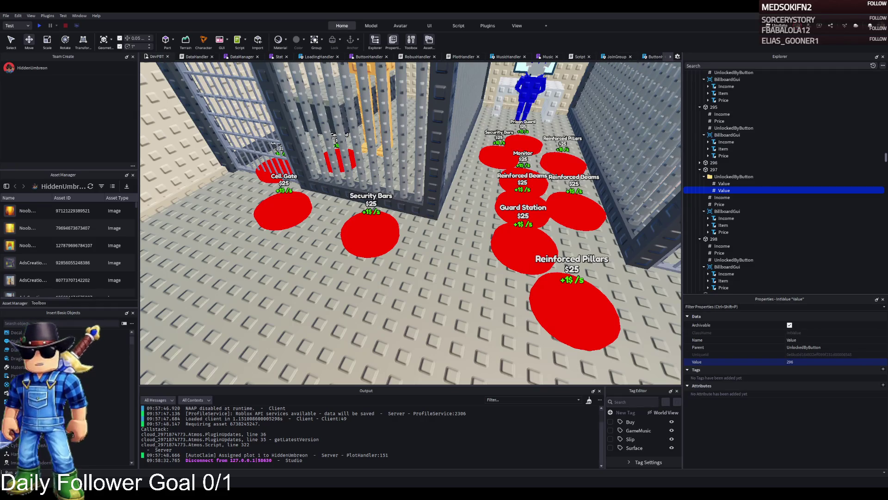
Step: Set button 298's Price to 234617
key("w")
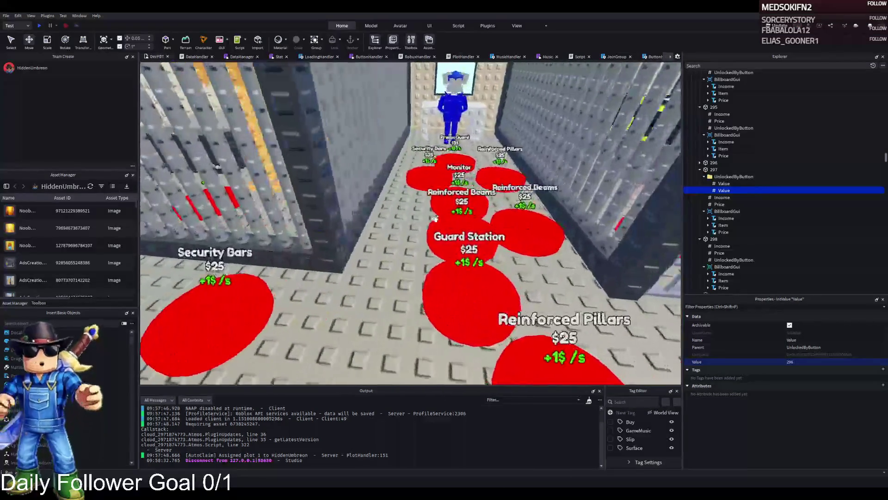
scroll(435, 219, "down", 3)
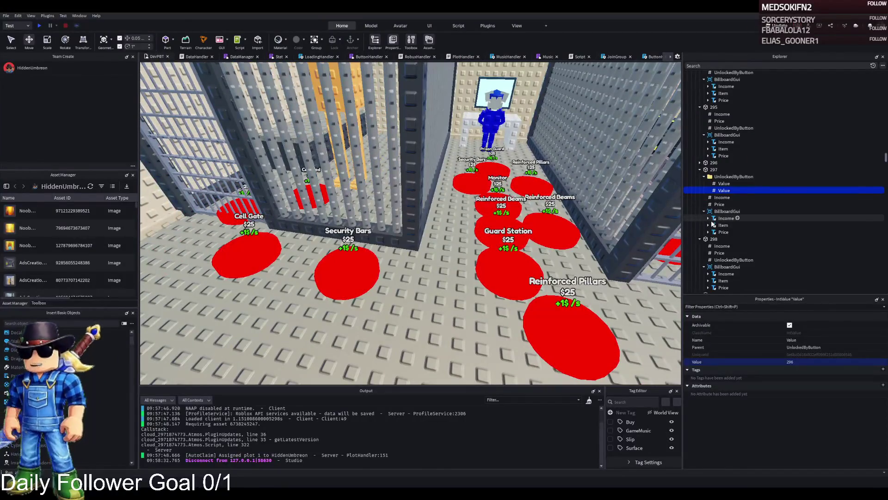
left_click(715, 240)
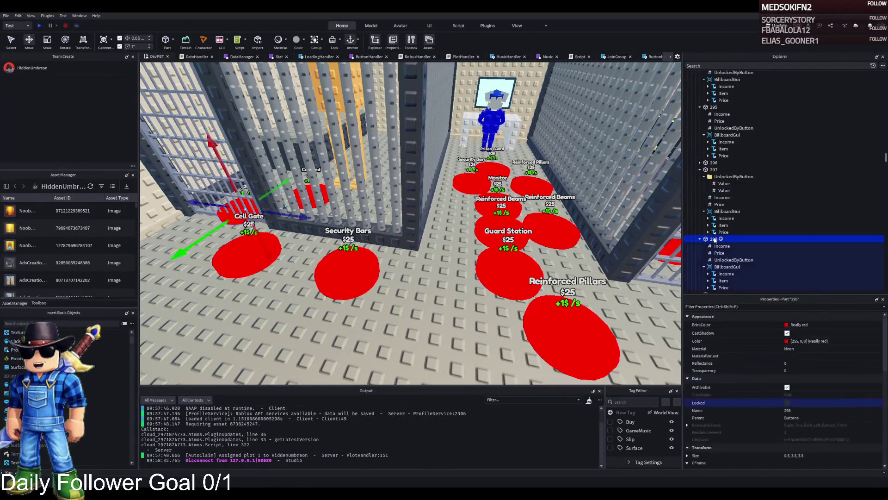
left_click(713, 169)
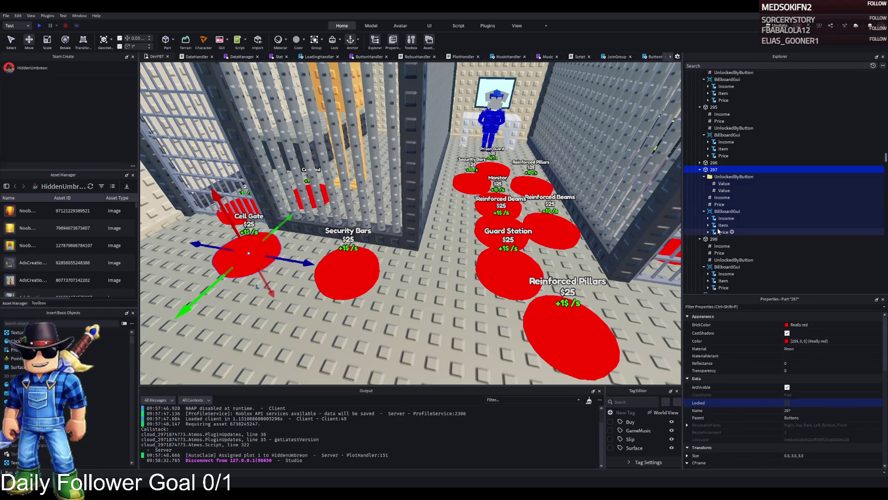
left_click(700, 170)
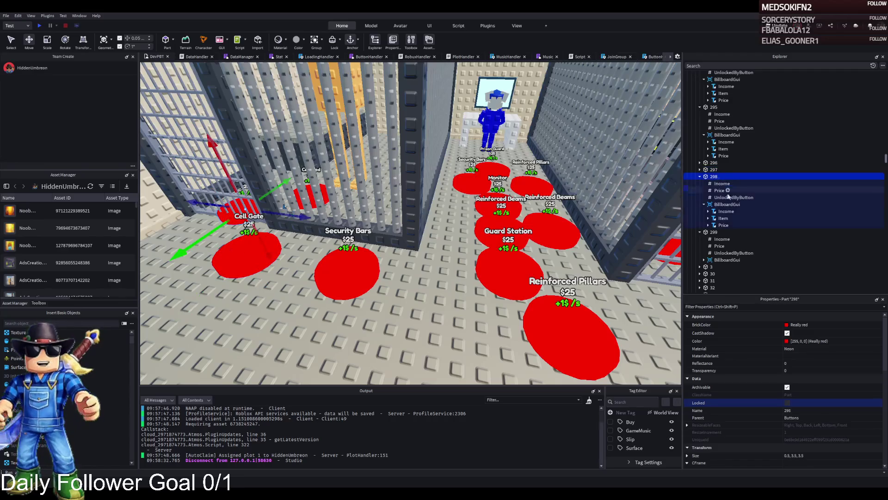
left_click(733, 197)
scroll(427, 203, "up", 5)
key("a")
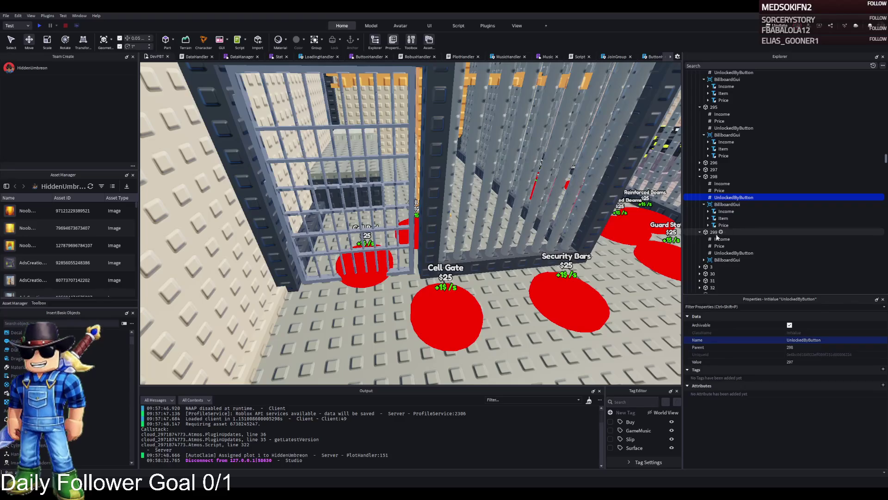
left_click(722, 253)
left_click(802, 362)
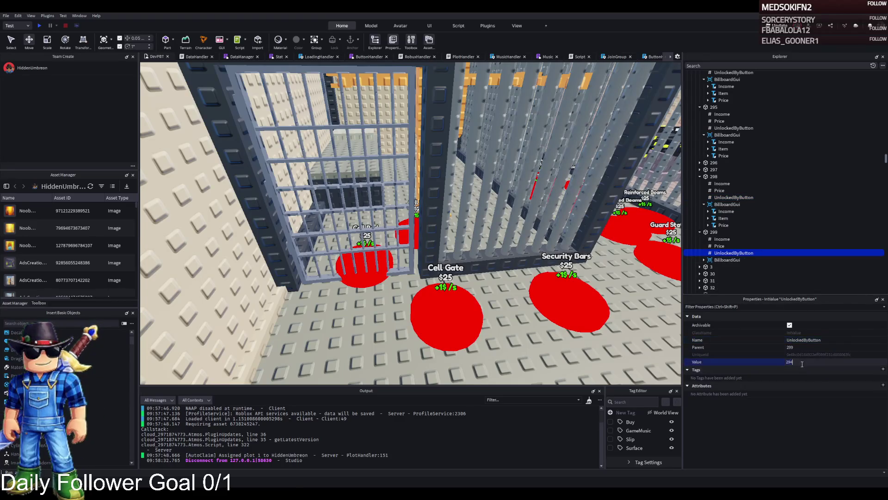
left_click(717, 245)
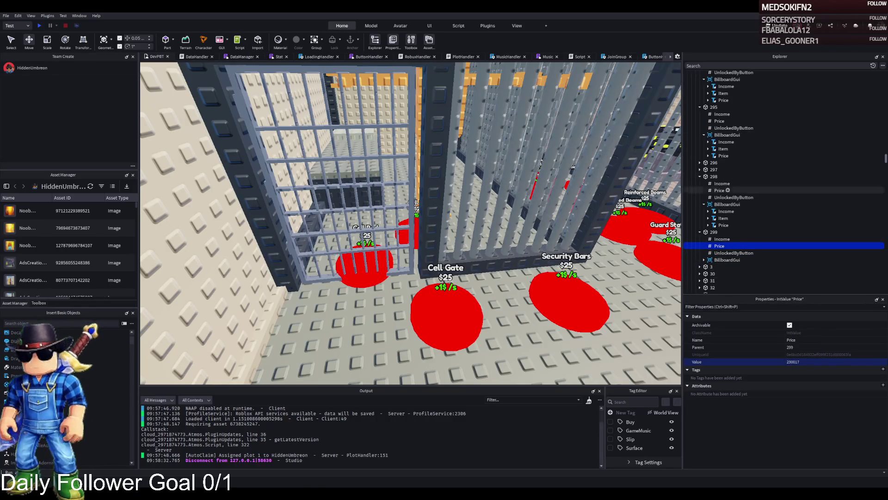
left_click(720, 190)
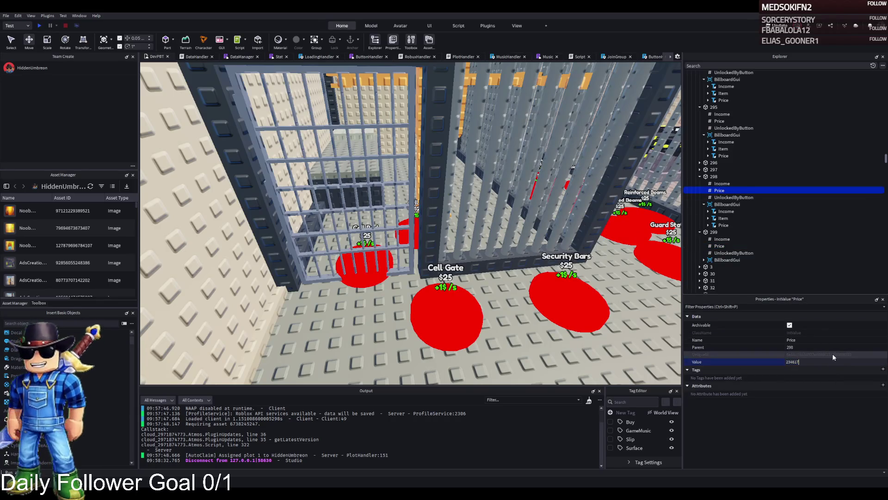
type("234617")
key("Return")
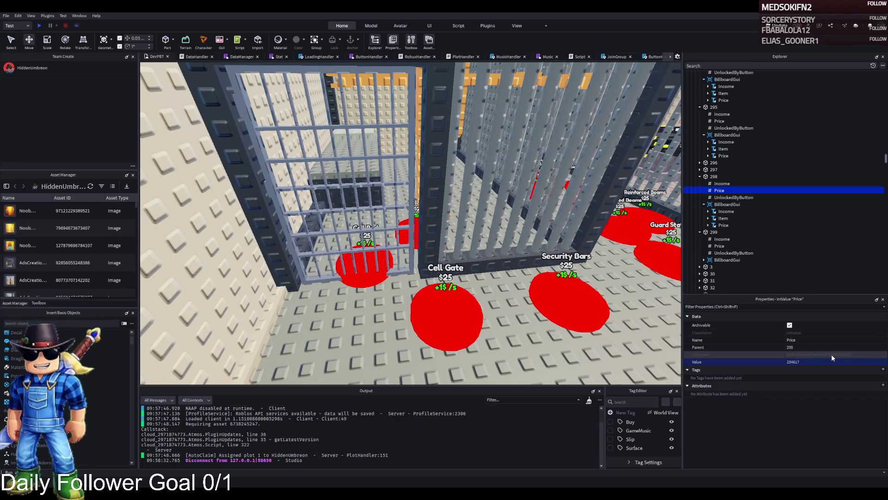
Step: Compare with 297's price and set button 299's Price to 239309
left_click(705, 170)
left_click(700, 170)
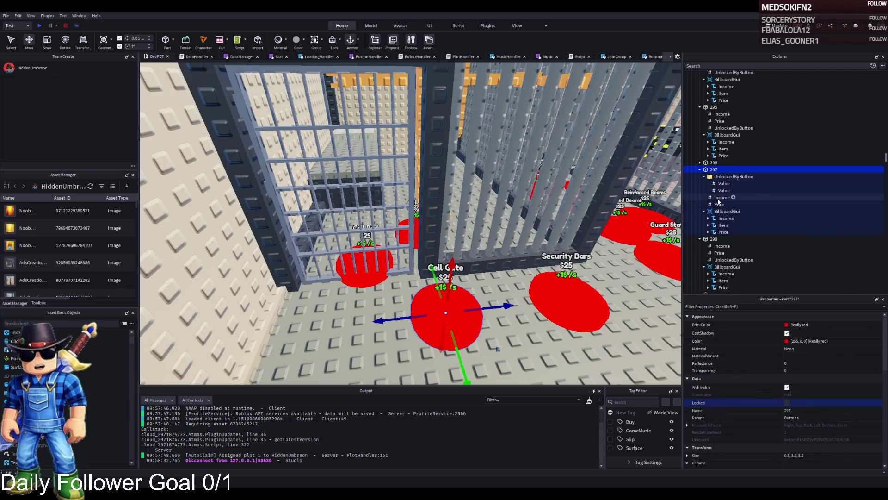
left_click(718, 204)
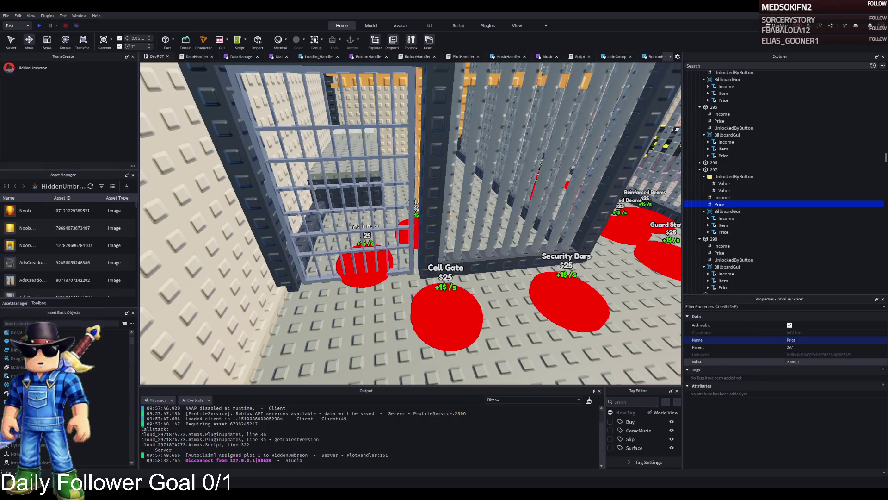
left_click(720, 253)
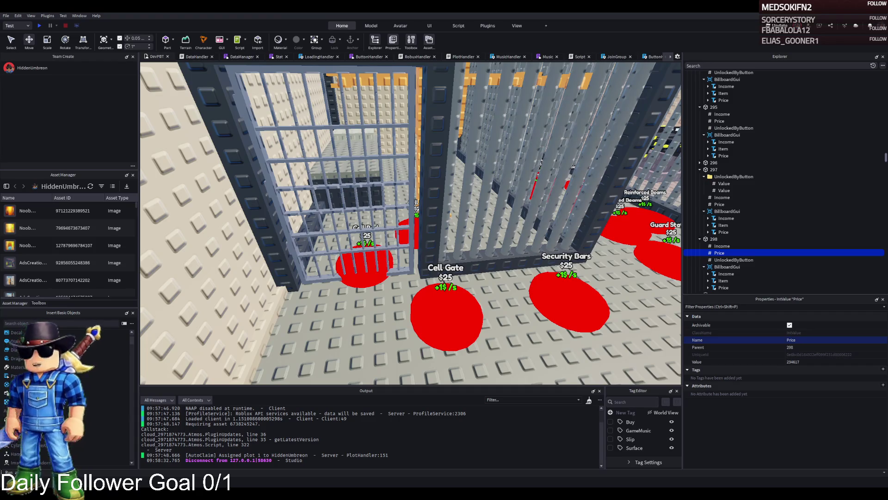
scroll(740, 208, "down", 2)
left_click(718, 278)
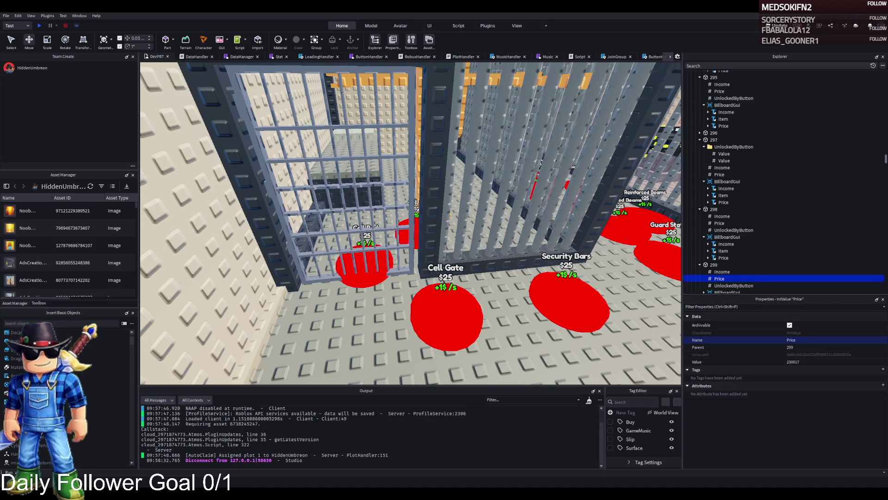
left_click(805, 362)
type("239309")
key("Return")
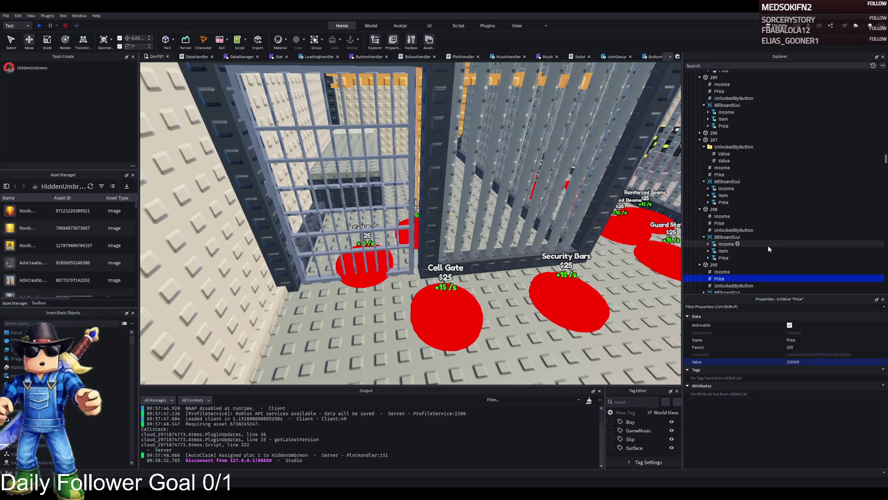
scroll(750, 254, "down", 1)
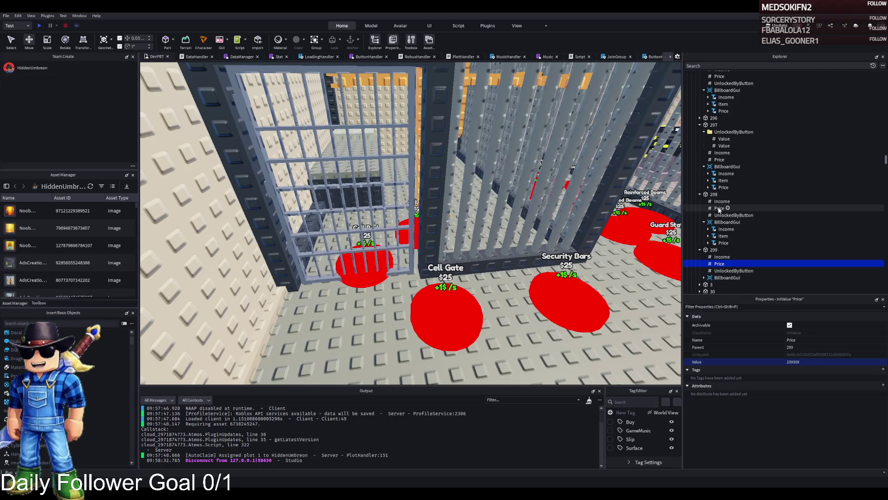
left_click(720, 208)
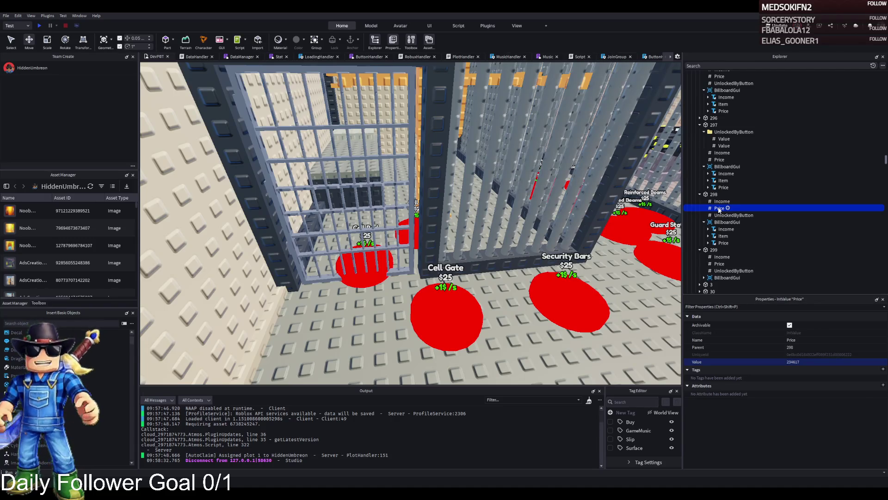
scroll(740, 157, "up", 10)
left_click(719, 84)
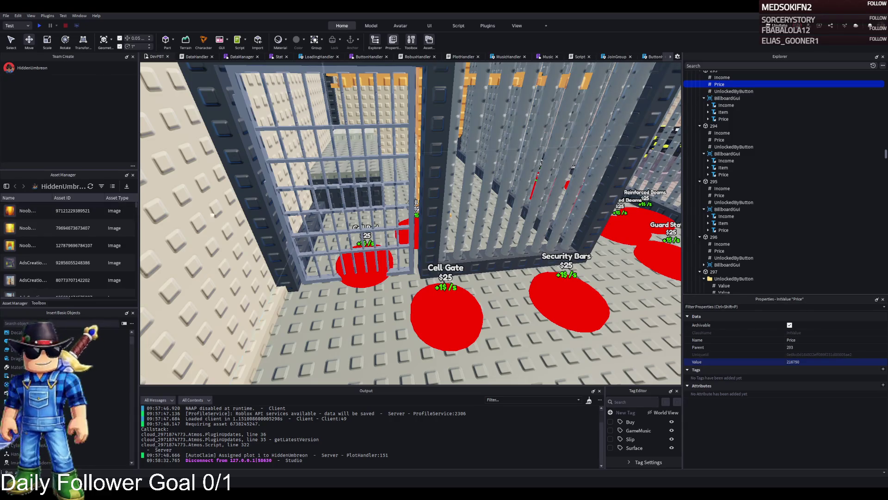
Step: Fly across the cells, select the left cell gate, and collapse its Cell1 folder in Explorer
key("e")
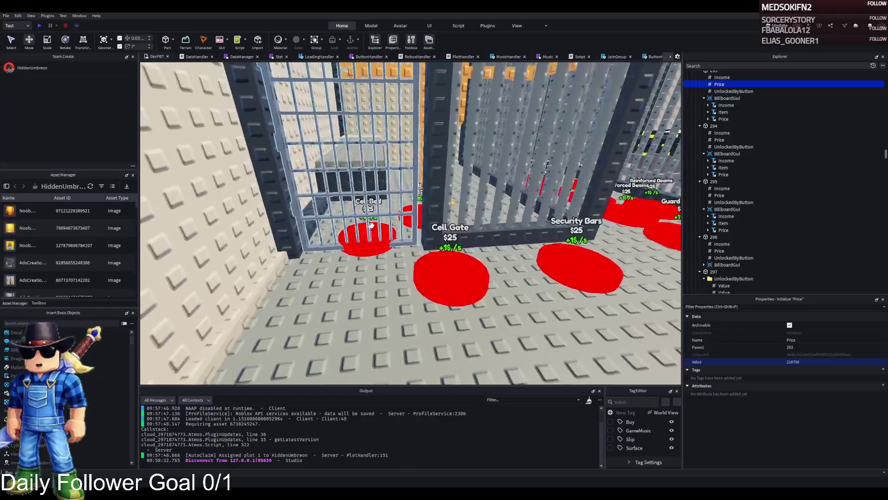
key("w")
key("w")
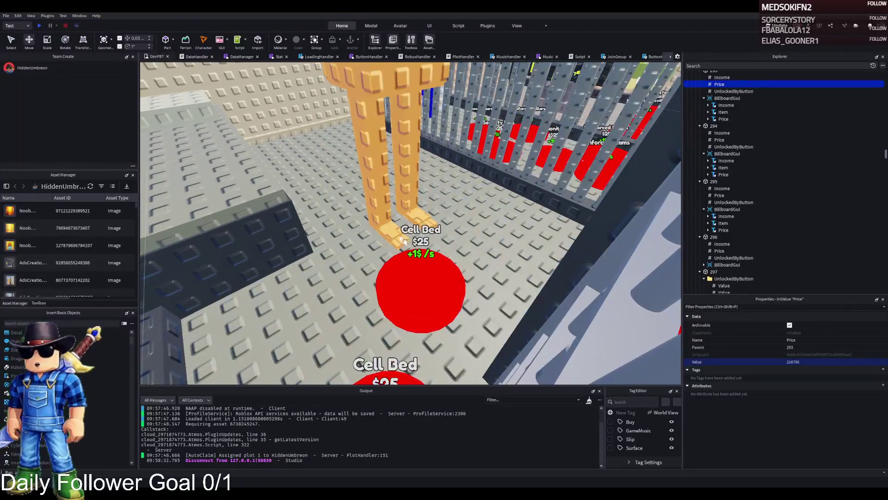
left_click(431, 285)
key("s")
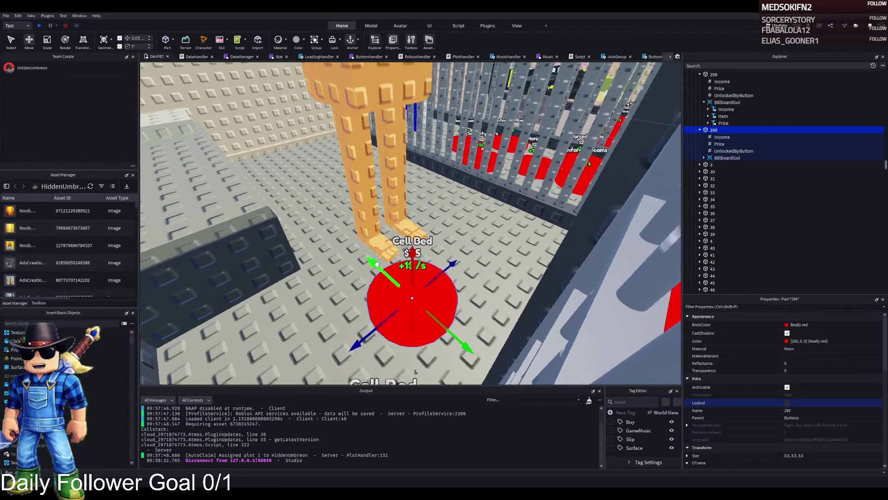
key("a")
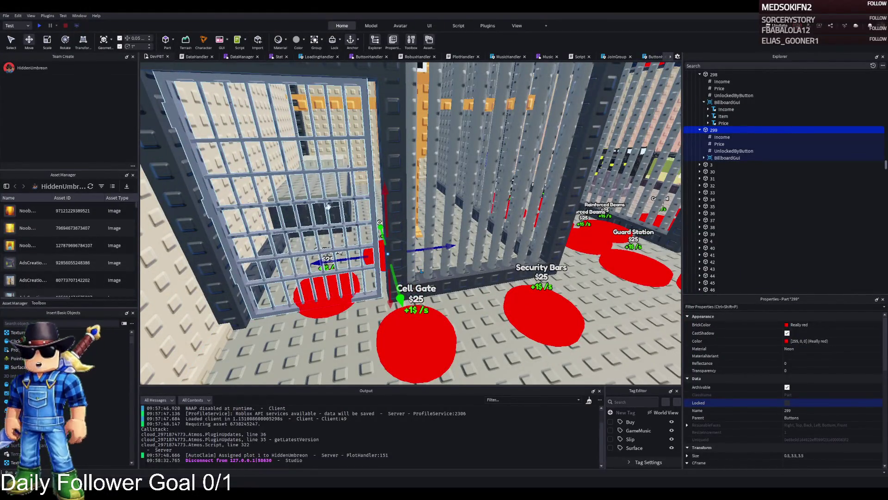
key("a")
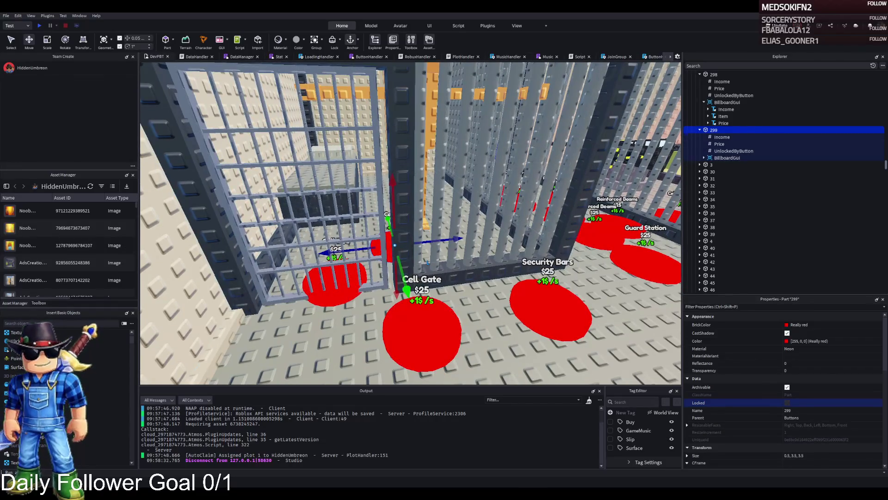
key("a")
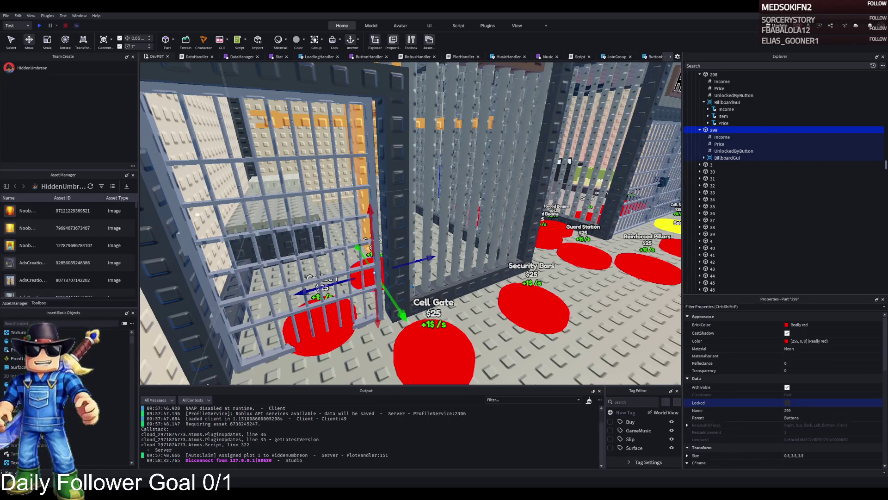
scroll(442, 174, "up", 3)
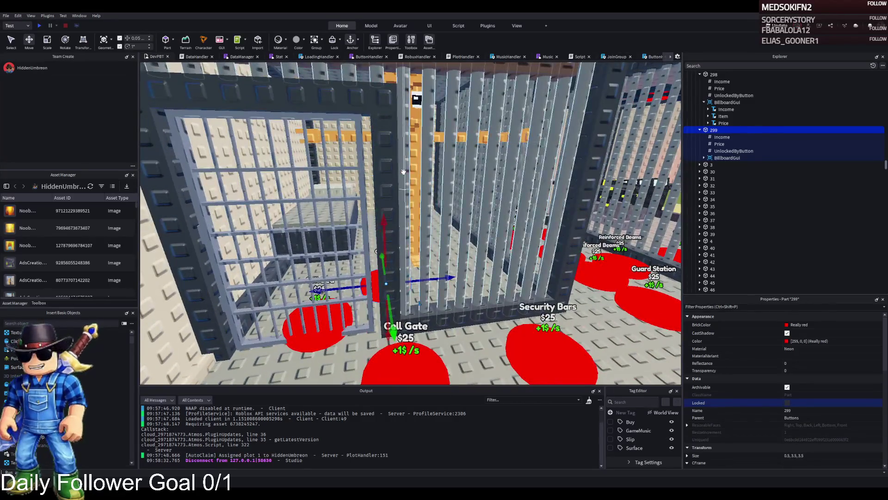
left_click(314, 208)
left_click(711, 102)
left_click(700, 102)
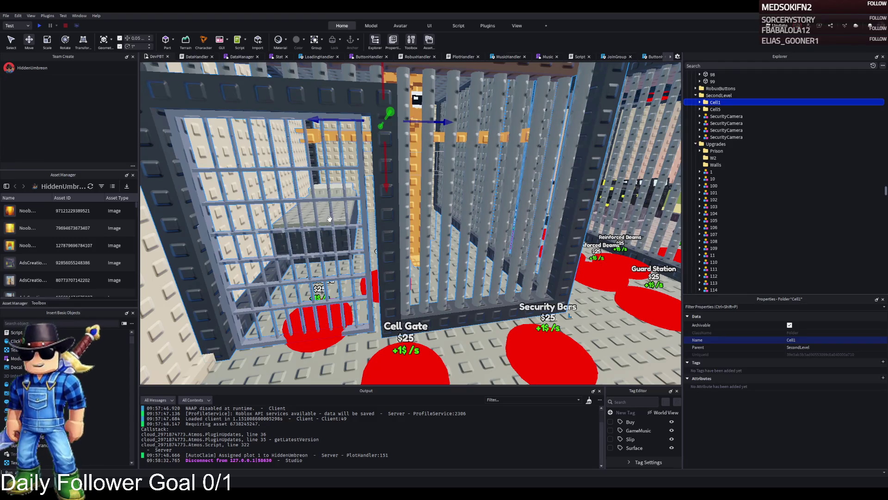
scroll(397, 231, "up", 5)
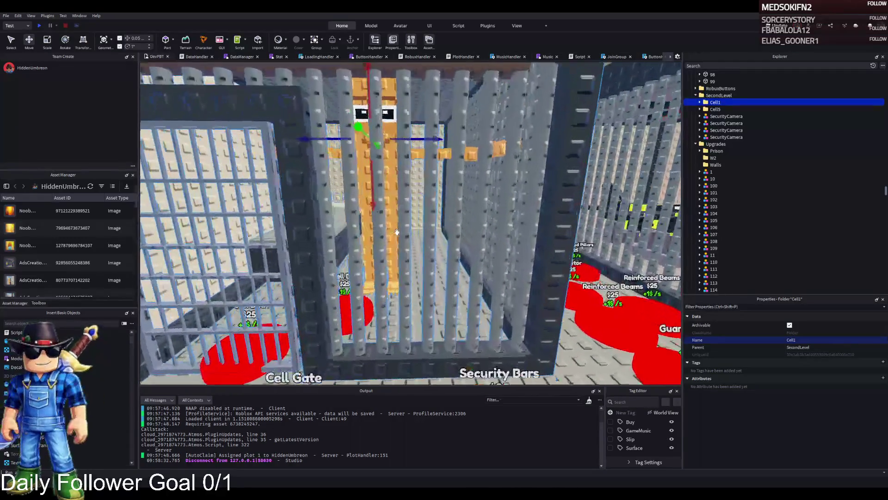
scroll(397, 232, "up", 2)
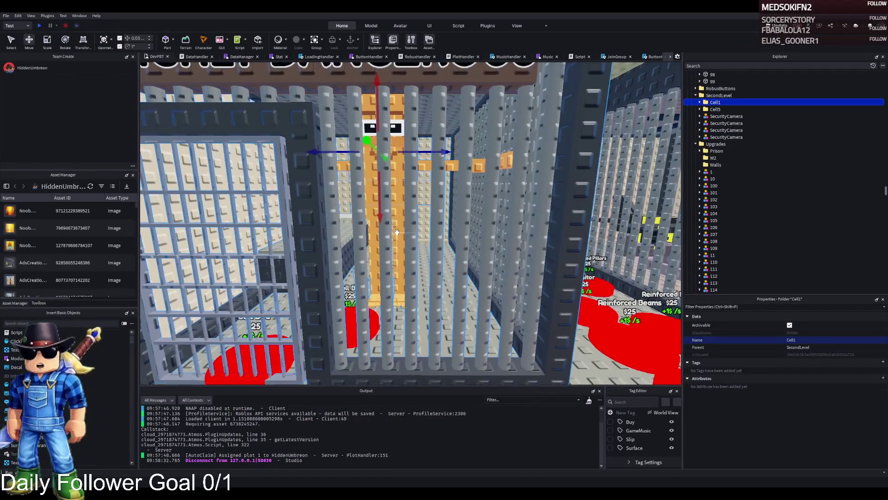
scroll(397, 232, "up", 2)
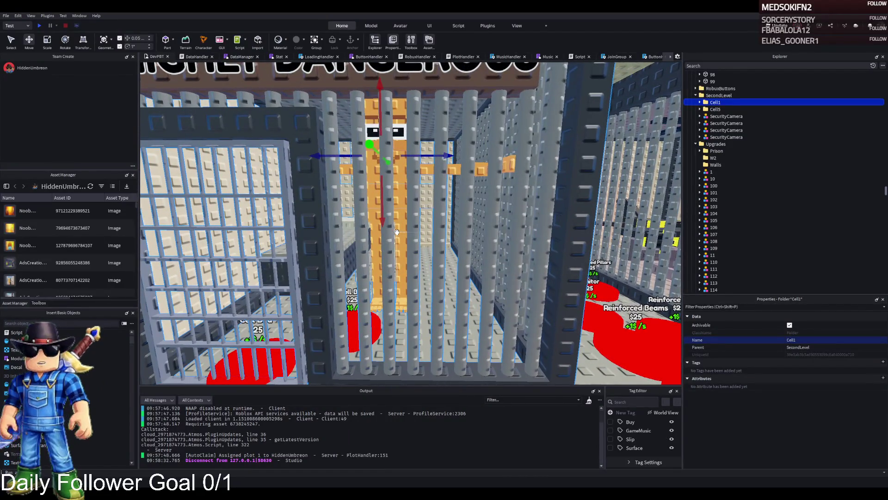
scroll(397, 231, "up", 2)
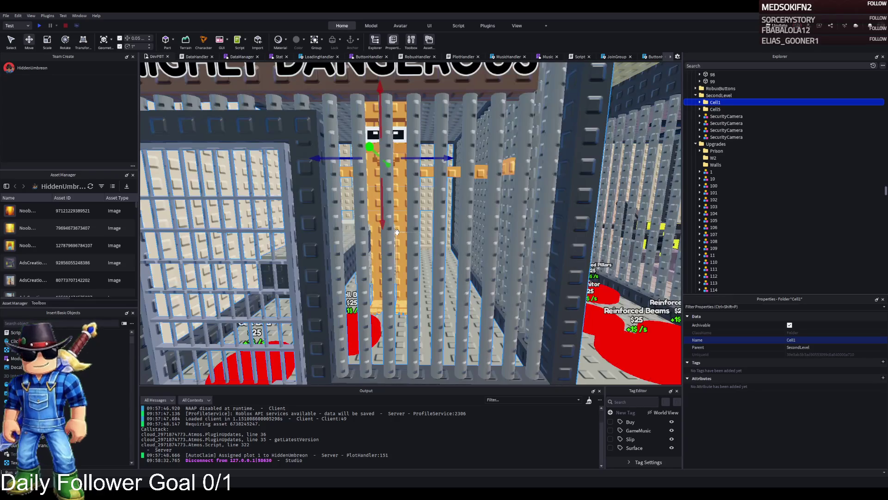
scroll(397, 231, "down", 5)
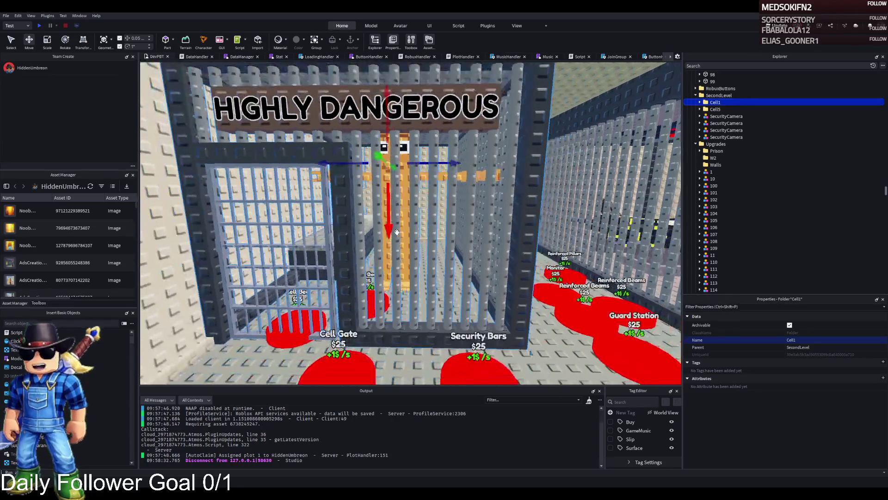
scroll(397, 232, "up", 5)
scroll(397, 231, "up", 4)
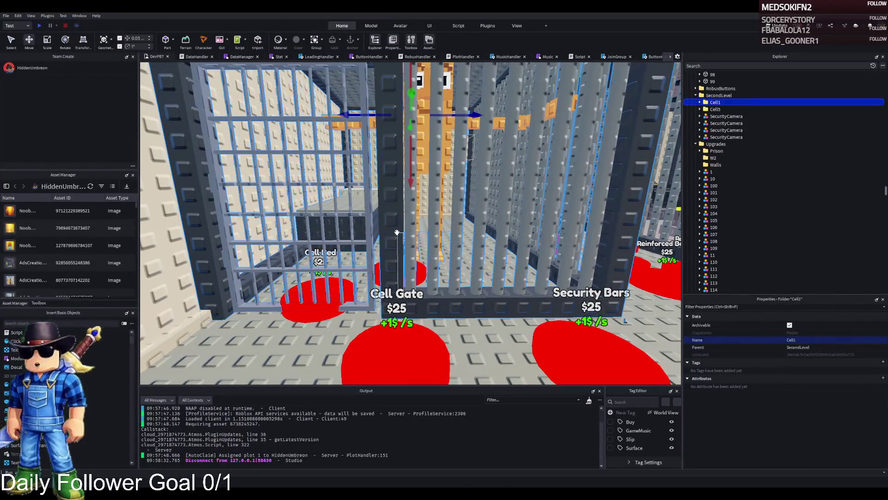
scroll(396, 231, "down", 1)
scroll(559, 219, "down", 4)
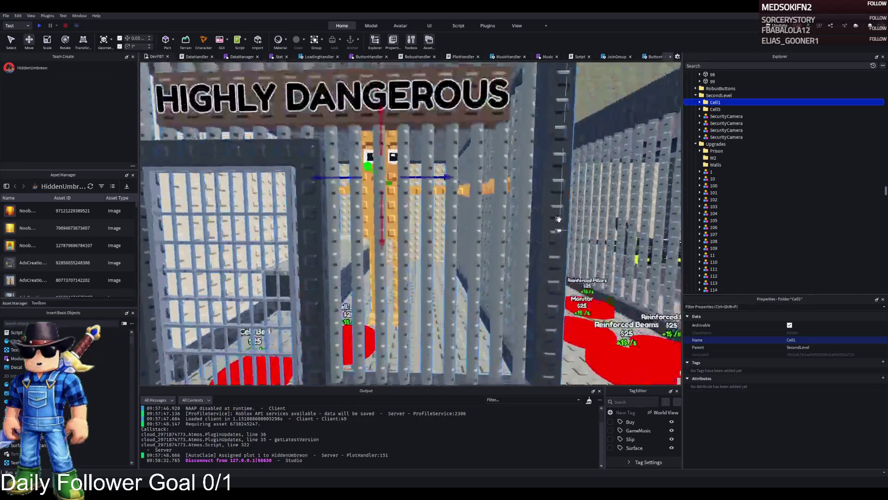
key("d")
scroll(549, 200, "up", 3)
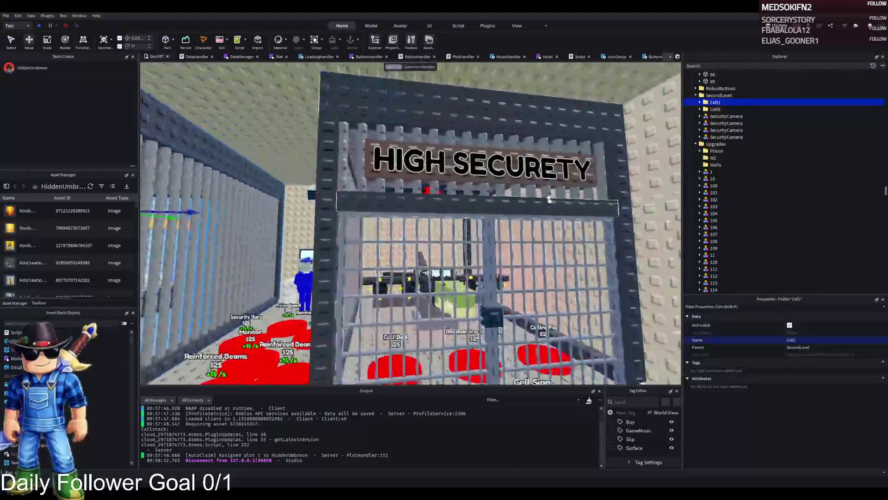
Step: Duplicate model 292 as 293 and move Cell1 into model 293
left_click(549, 200)
left_click(715, 130, "ctrl")
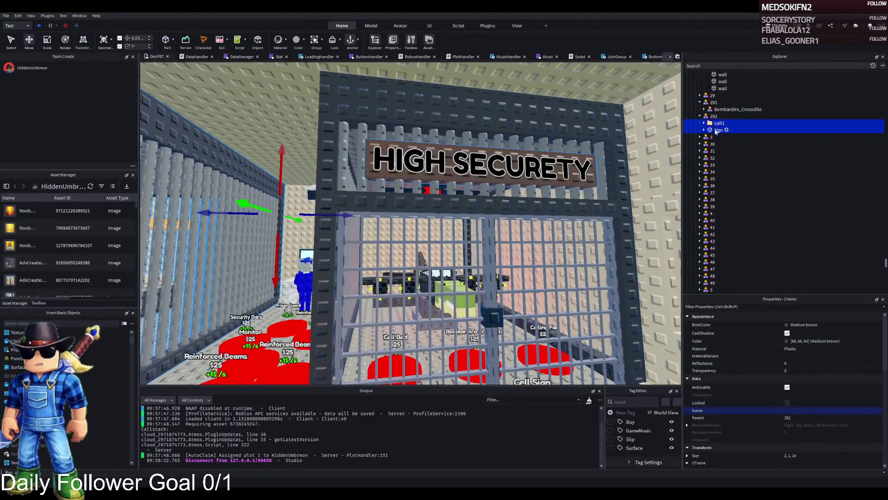
left_click(792, 116)
key("ctrl+d")
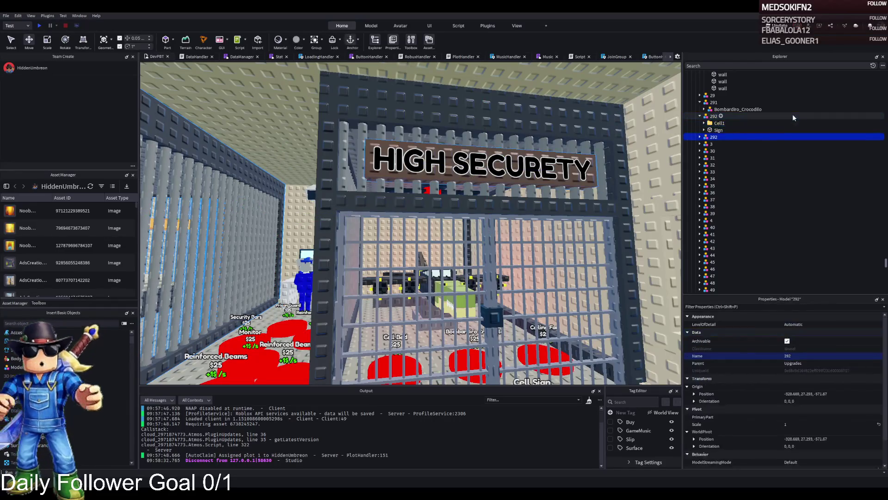
key("F2")
type("293")
key("Return")
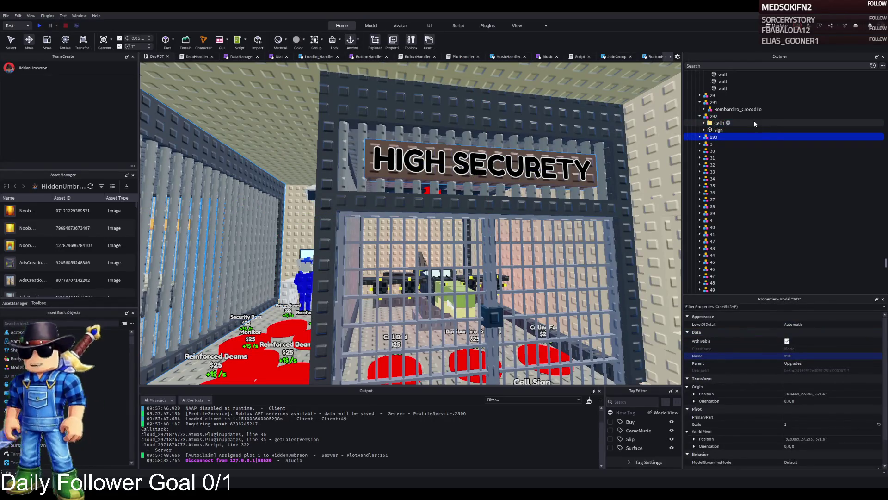
left_click_drag(754, 123, 716, 137)
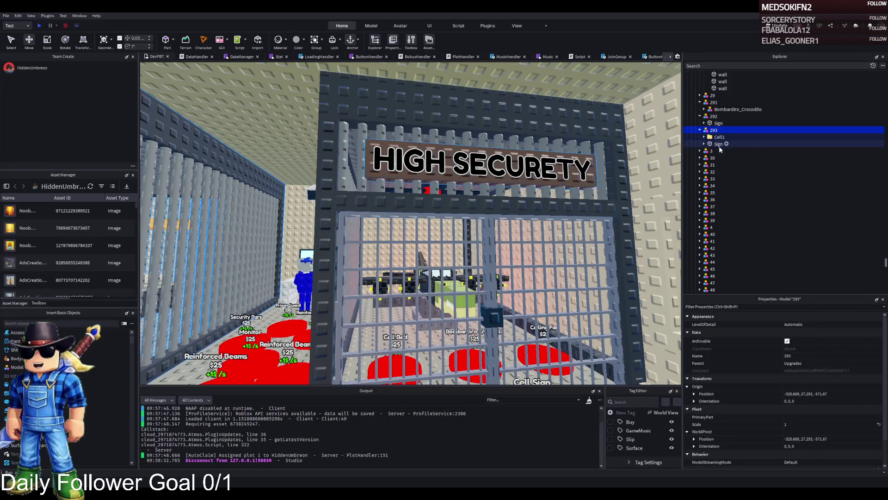
Step: Make model copies named 294 and 295
key("ctrl+d")
key("F2")
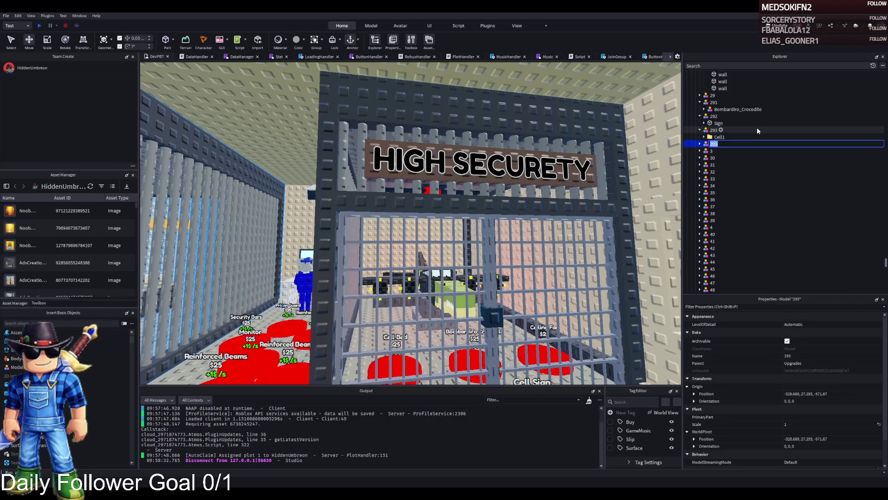
type("294")
key("Return")
left_click(700, 144)
left_click(716, 151)
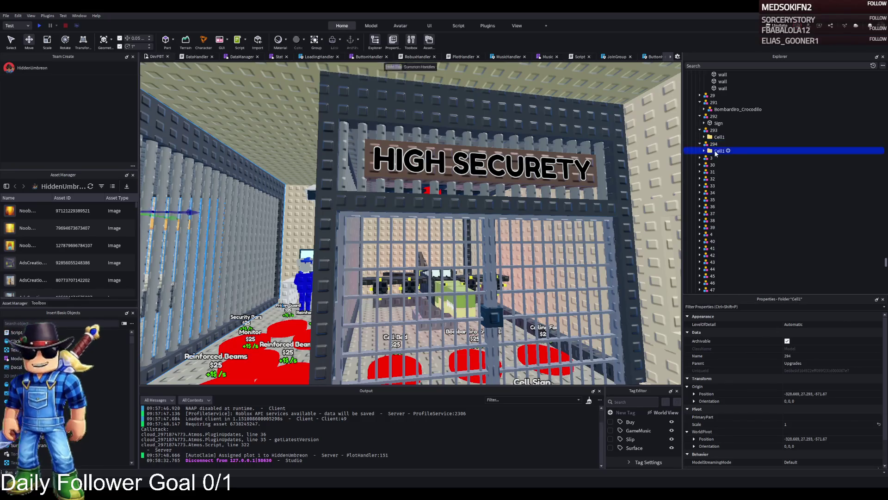
left_click(699, 144)
key("ctrl+d")
key("F2")
type("295")
key("Return")
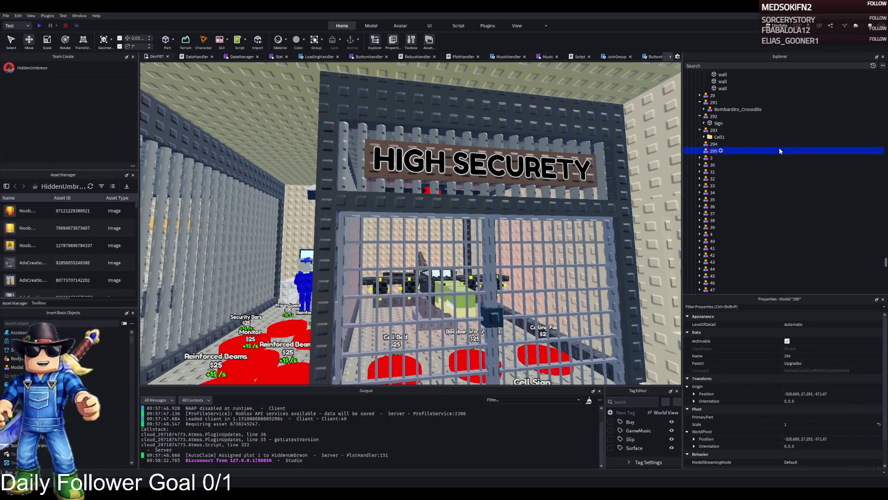
Step: Make further model copies named 296, 297, 298 and 299
key("ctrl+d")
key("F2")
type("296")
key("Return")
key("ctrl+d")
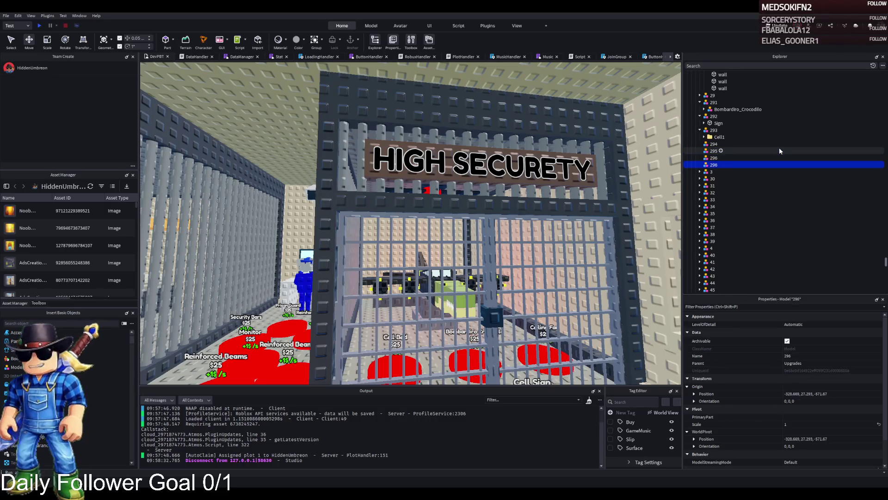
key("F2")
type("297")
key("Return")
key("ctrl+d")
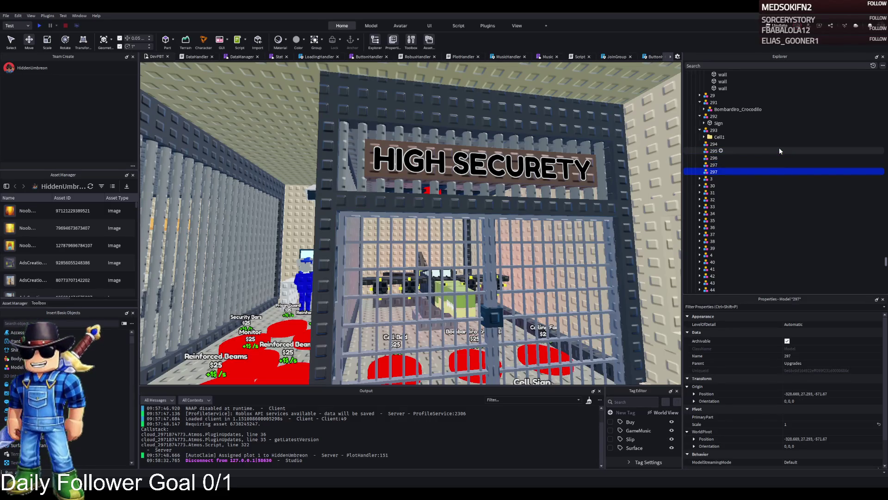
key("F2")
type("298")
key("Return")
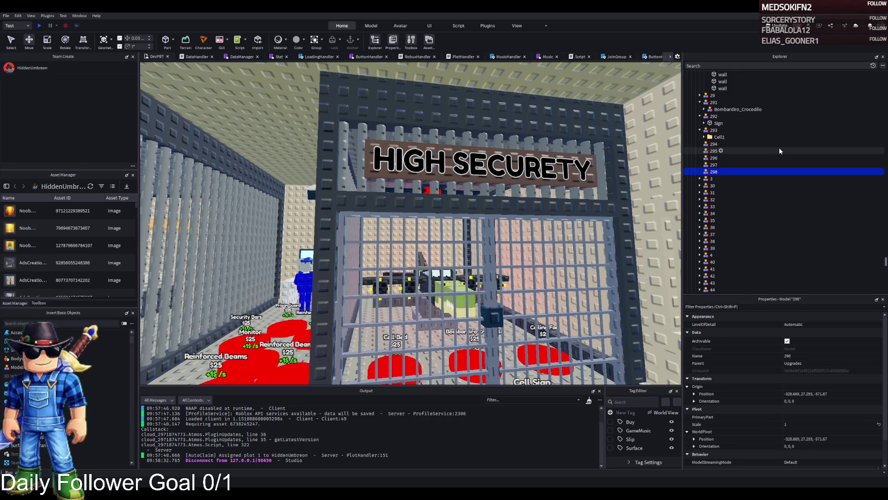
key("ctrl+d")
key("F2")
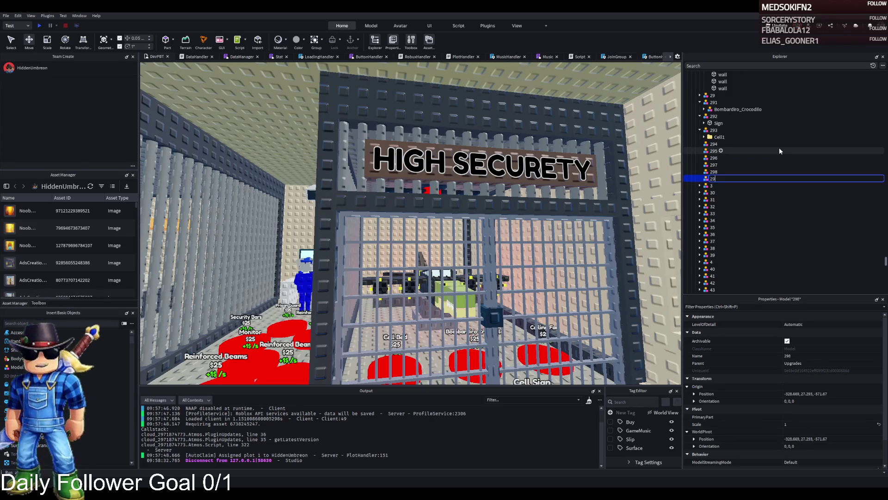
type("9")
key("Return")
key("a")
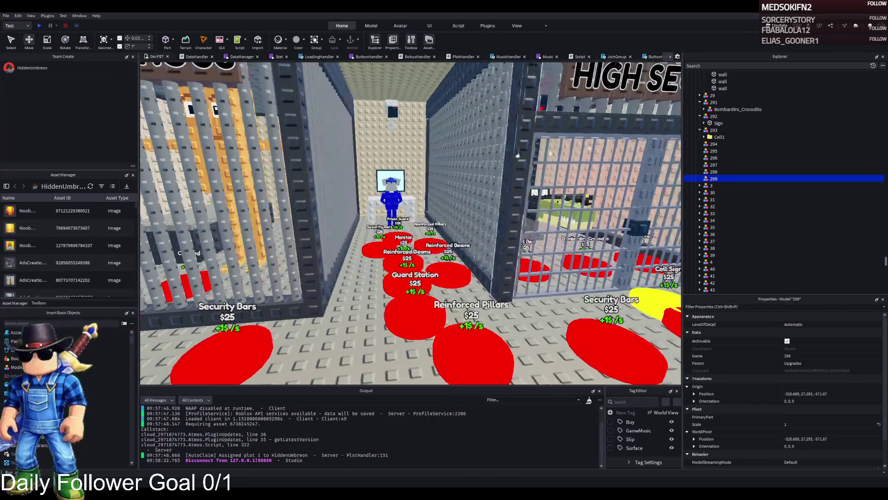
Step: Select the Reinforced Pillars pad and wall 285, then frame and expand Cell1 under model 293
key("w")
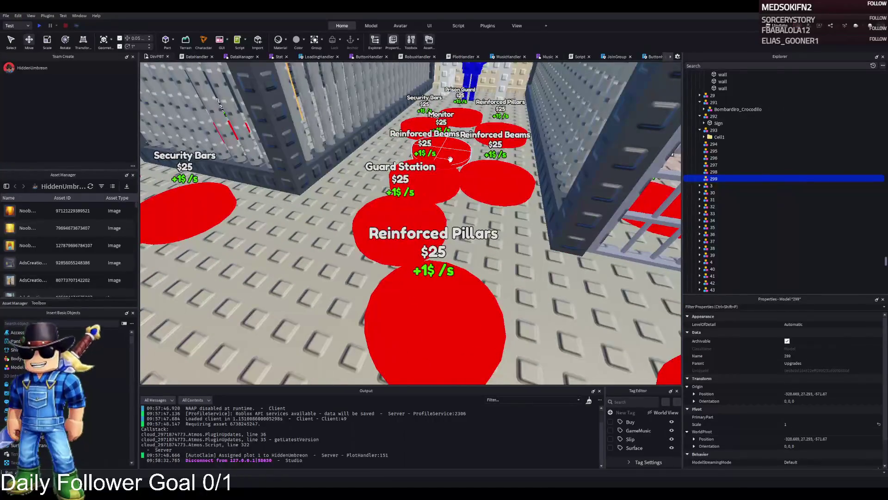
left_click(470, 281)
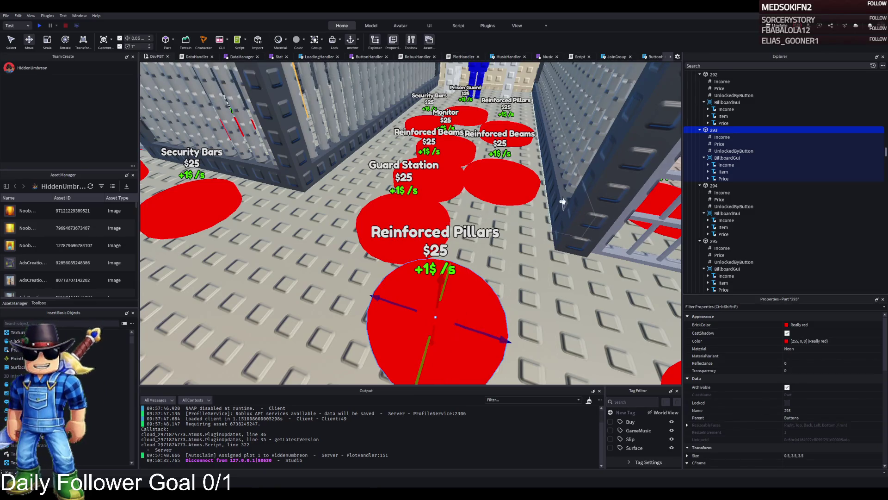
left_click(591, 164)
key("f")
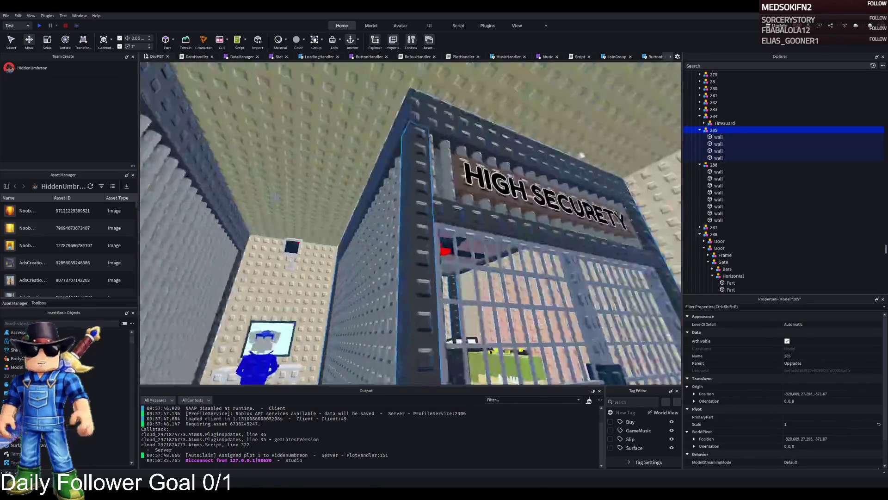
left_click(490, 176)
left_click(718, 150)
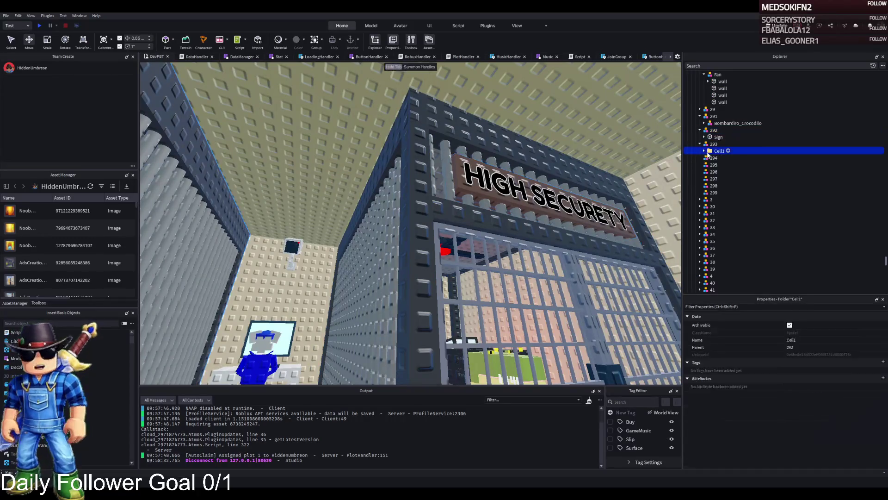
left_click(704, 151)
key("f")
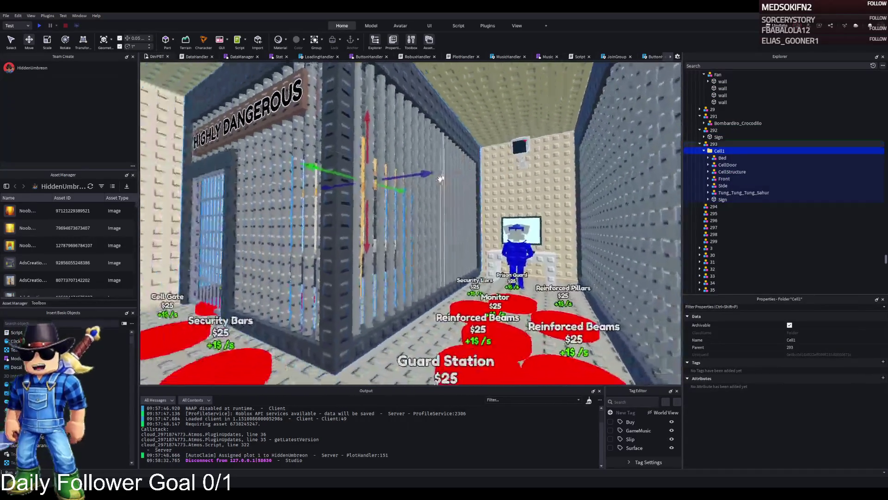
key("a")
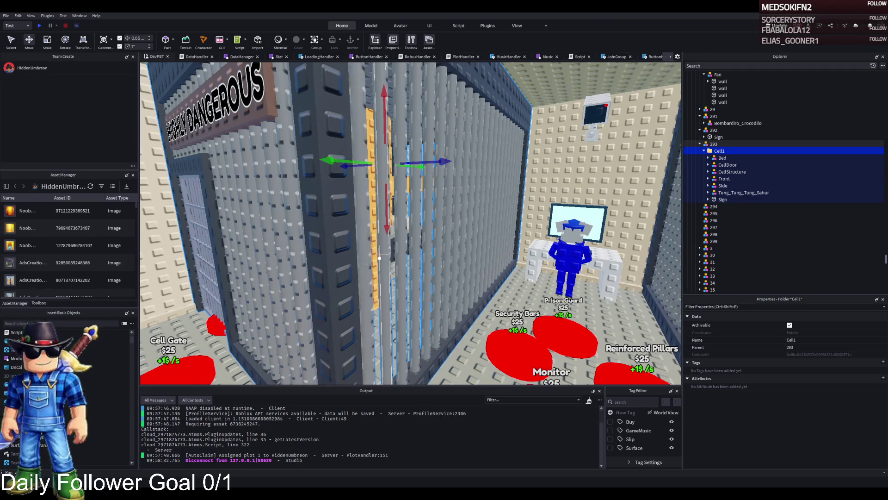
Step: Select and frame Cell1's CellStructure, undoing an accidental lift of it
scroll(380, 258, "down", 2)
scroll(379, 258, "down", 5)
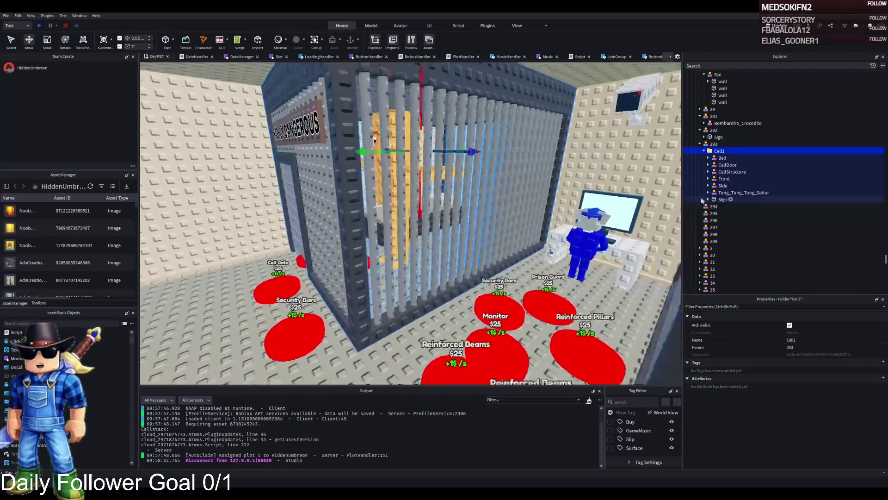
left_click(730, 172)
key("f")
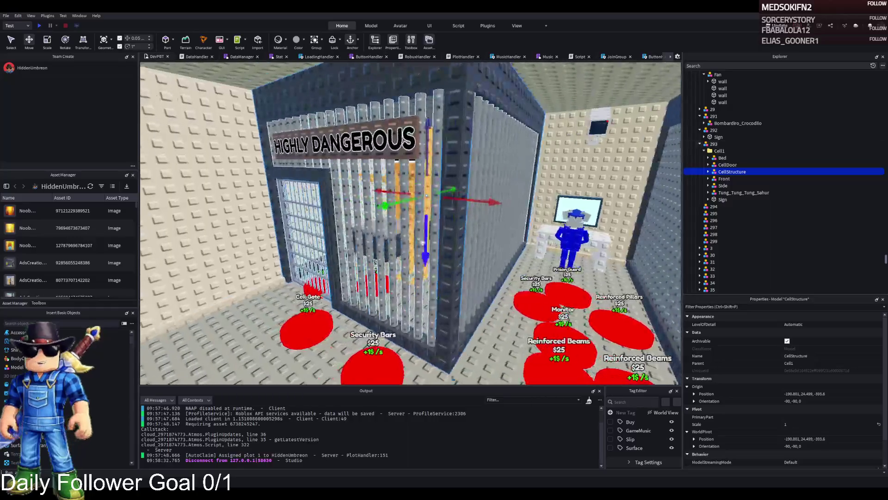
mouse_move(432, 241)
left_mouse_down()
mouse_move(433, 208)
mouse_move(495, 212)
left_mouse_up()
key("ctrl+z")
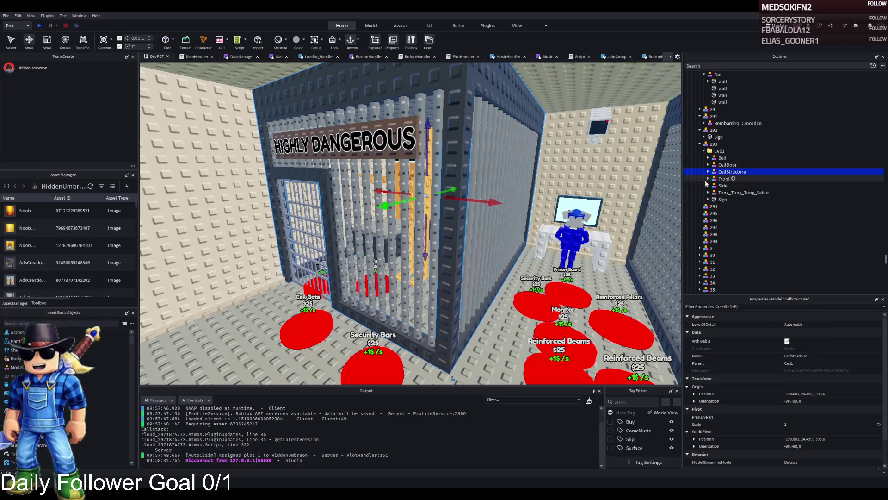
Step: Select four walls of the cell structure and move them into model 293
left_click(708, 171)
left_click(726, 178)
key("f")
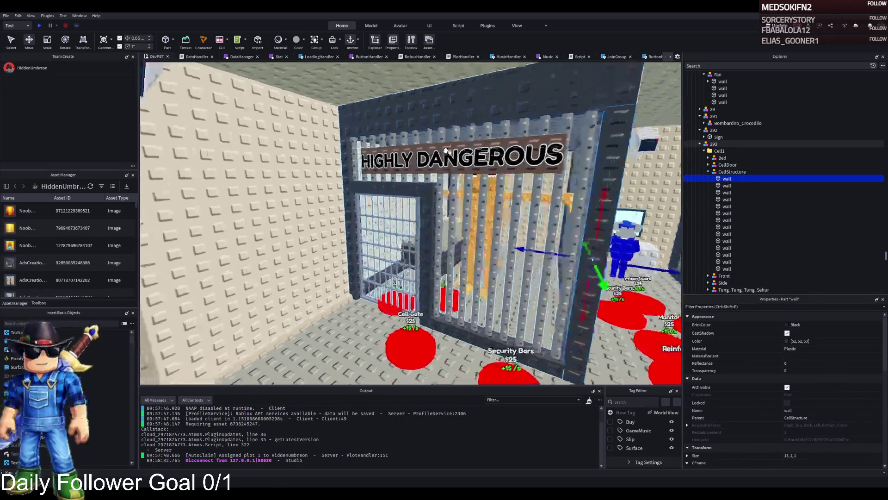
scroll(445, 149, "up", 3)
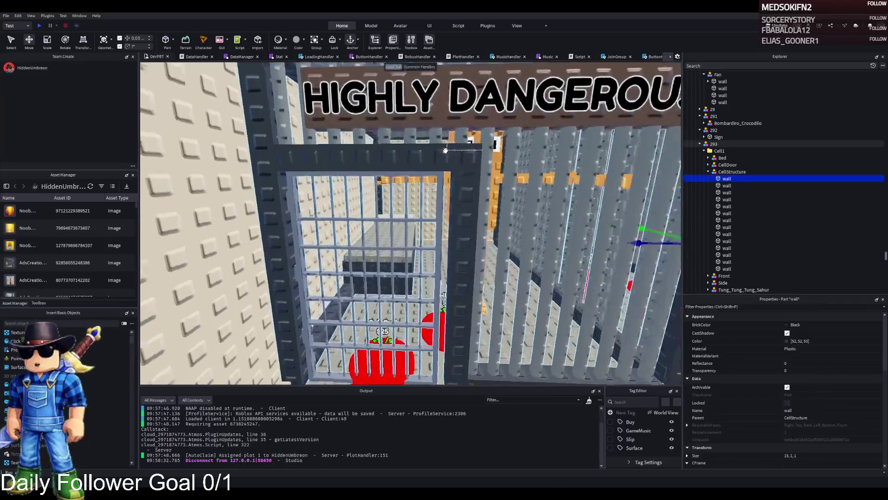
left_click(444, 149, "ctrl")
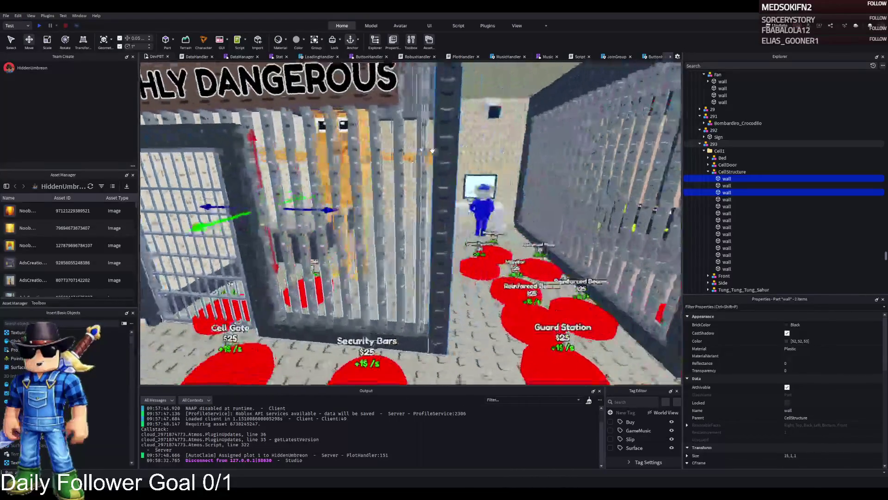
scroll(432, 151, "up", 10)
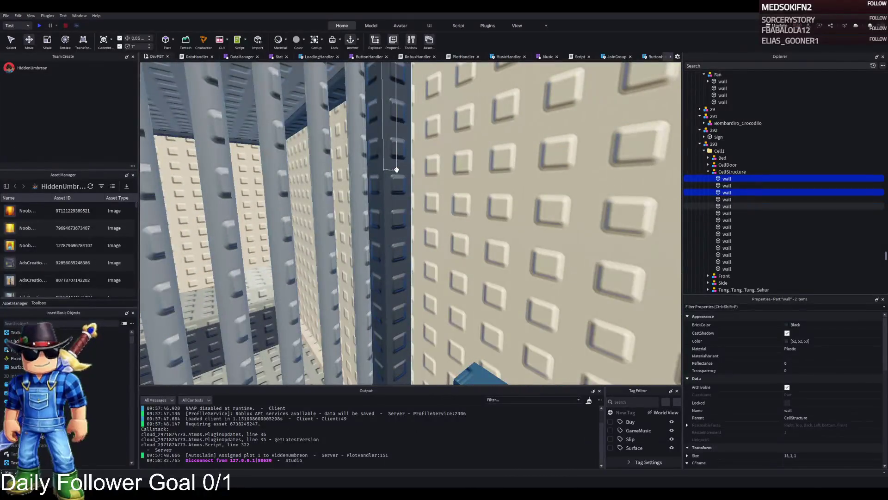
left_click(396, 169, "ctrl")
left_click(406, 185, "ctrl")
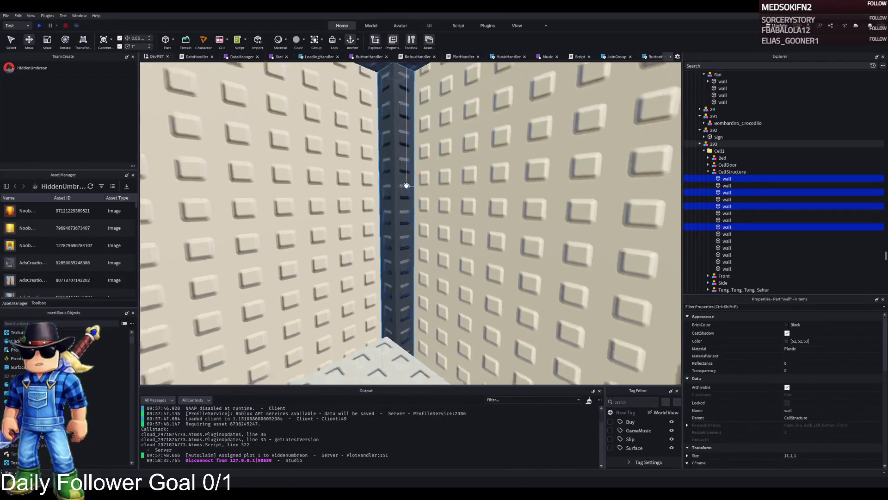
key("f")
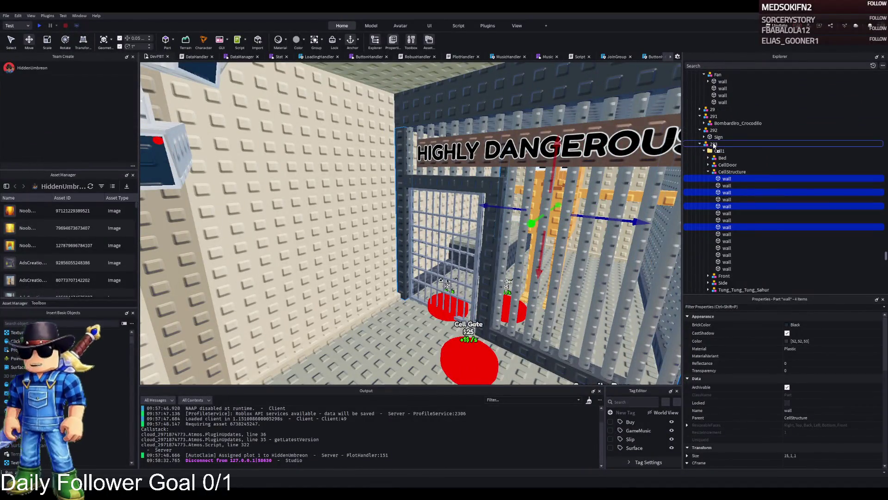
left_click_drag(714, 144, 715, 146)
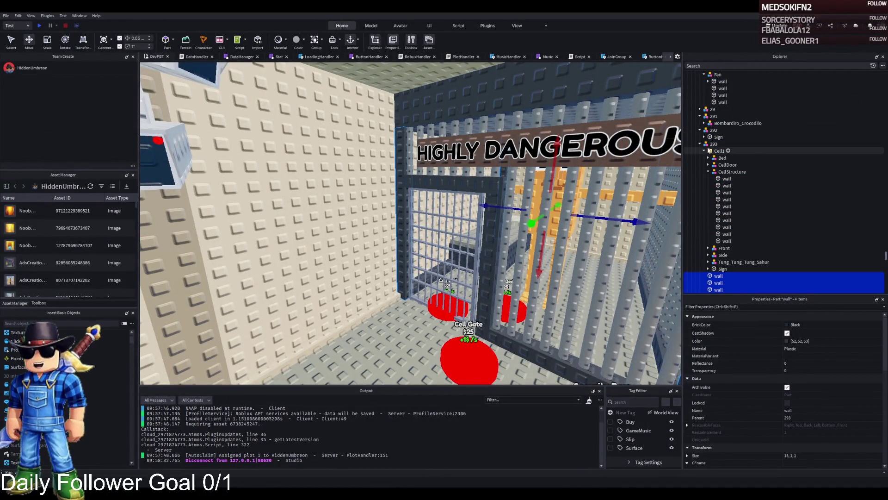
Step: Collapse the Cell1 folder, move it into model 294, and frame it
left_click(704, 151)
left_click_drag(716, 151, 718, 185)
key("f")
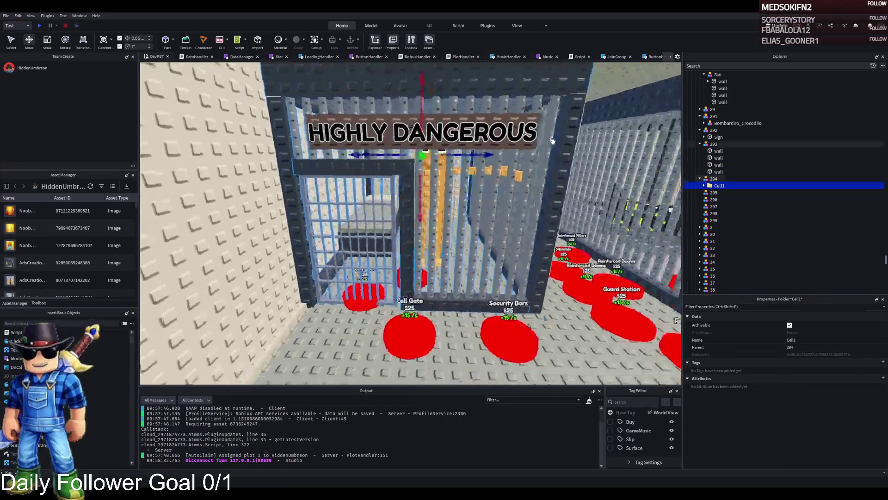
Step: Inspect Cell1's door and CellStructure, nudging the CellStructure by 2.75 studs
left_click(704, 185)
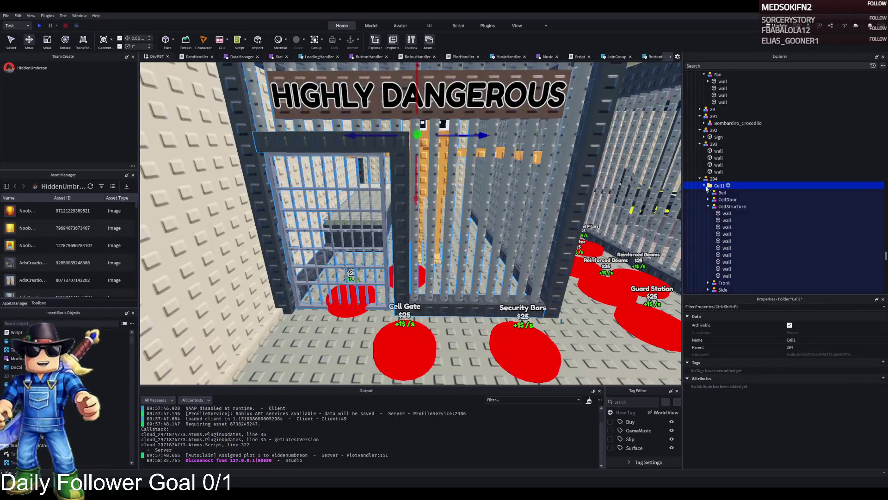
left_click(709, 206)
left_click(708, 206)
left_click(727, 199)
key("f")
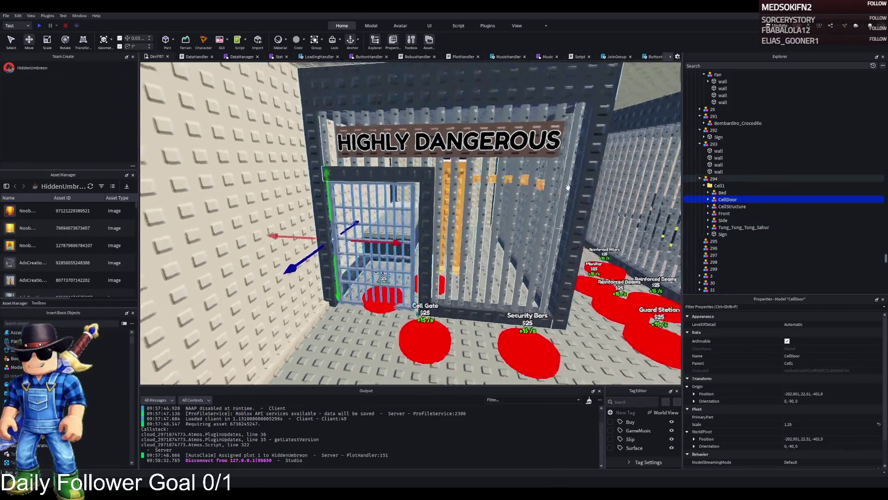
left_click(732, 207)
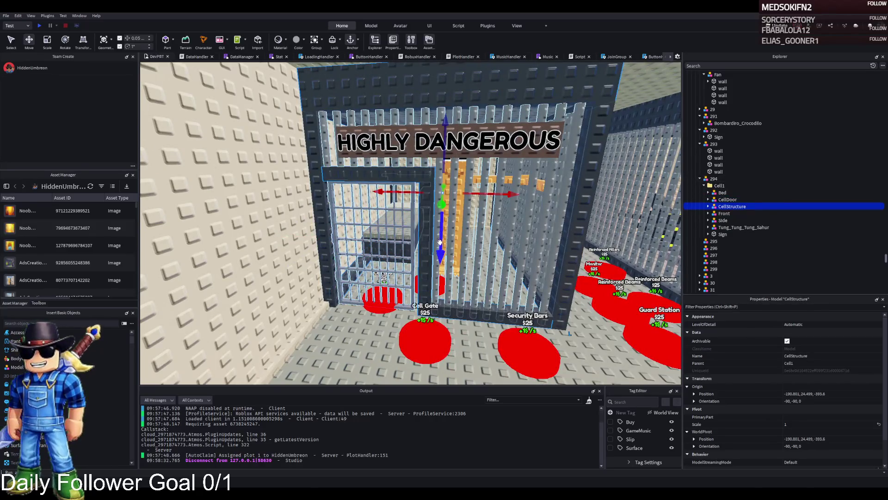
left_click_drag(440, 243, 441, 218)
key("f")
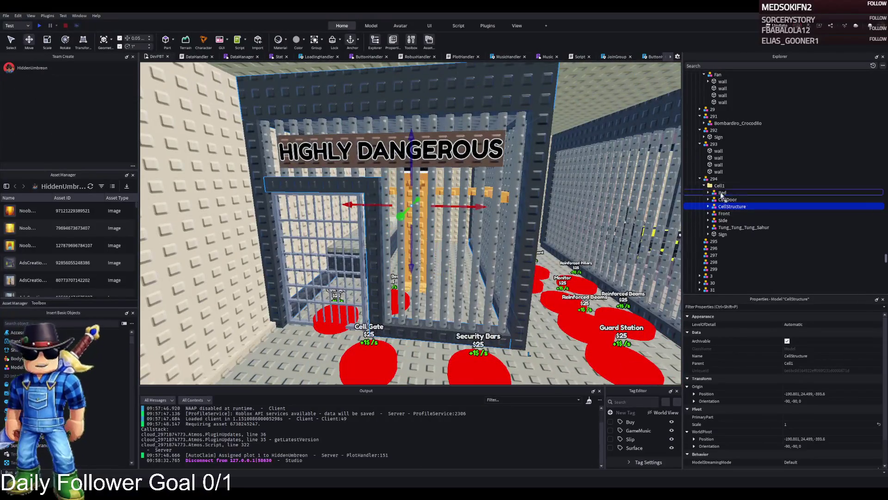
Step: Move CellStructure out of Cell1 directly under 294, then select the collapsed Cell1 folder
left_click_drag(715, 181, 715, 200)
left_click(704, 186)
left_click(719, 185)
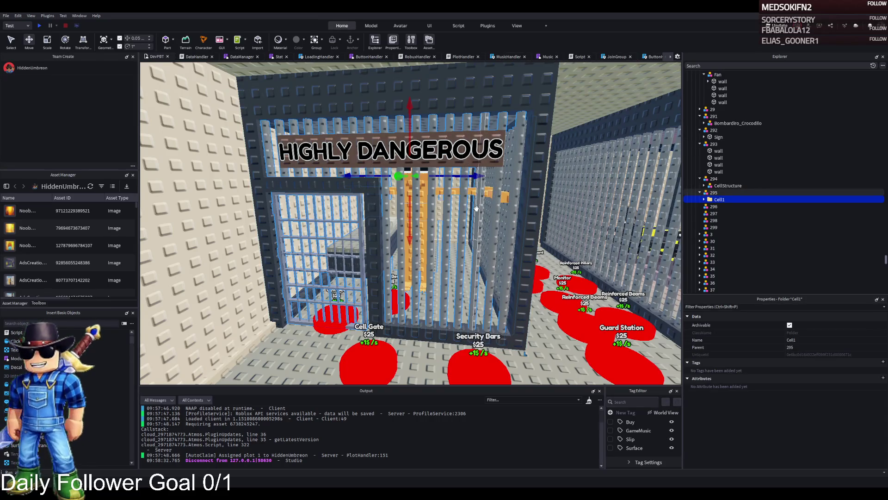
scroll(458, 198, "down", 3)
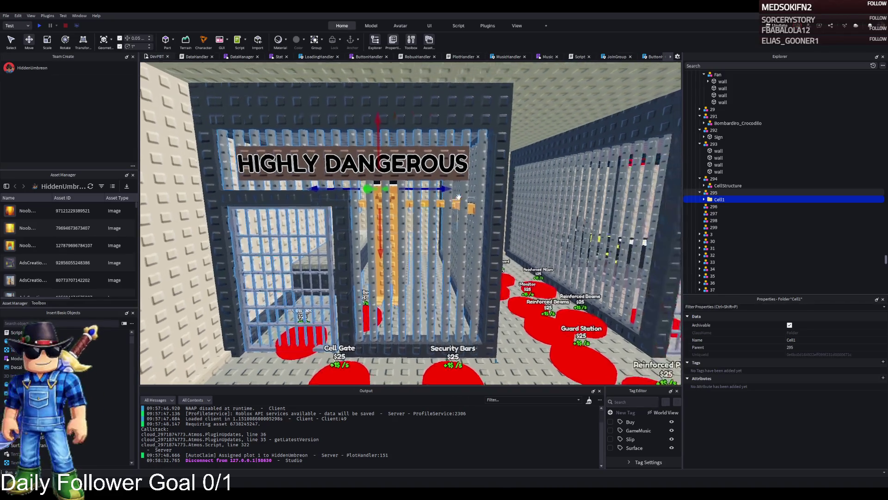
scroll(458, 198, "down", 3)
scroll(458, 197, "up", 5)
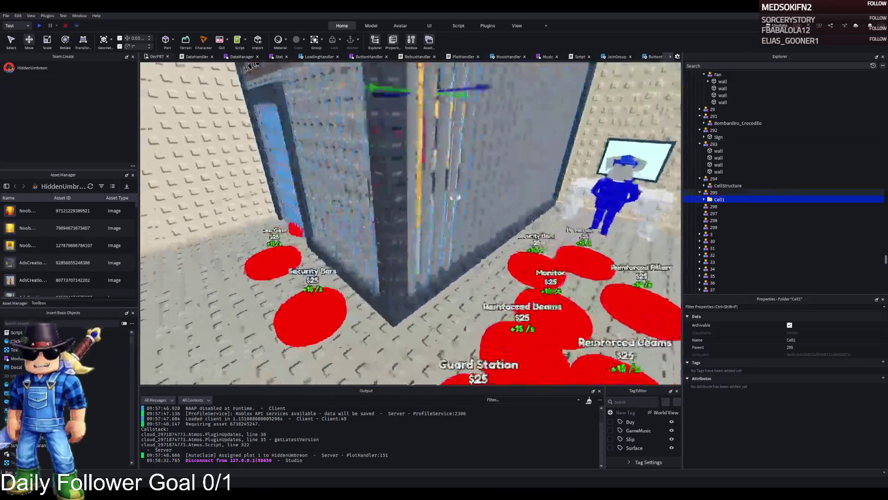
scroll(455, 197, "down", 3)
scroll(462, 222, "down", 3)
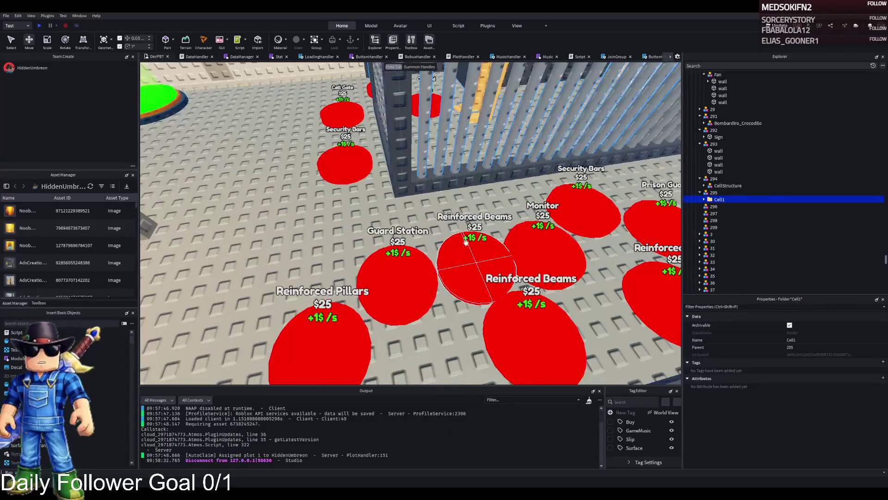
scroll(465, 242, "up", 3)
left_click(540, 230)
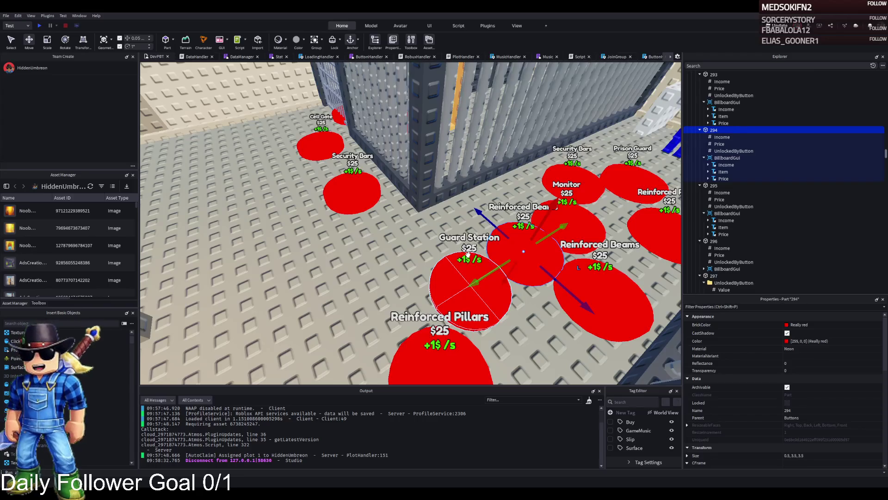
scroll(468, 254, "down", 2)
left_click(594, 155)
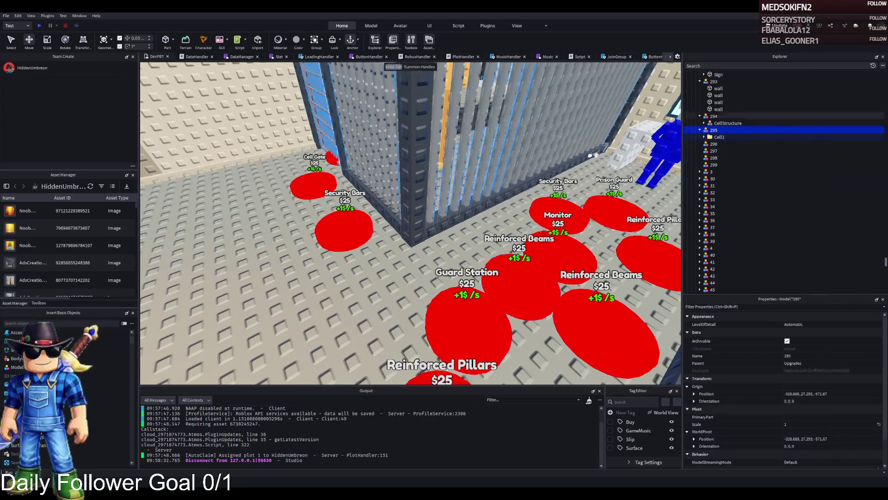
left_click(711, 124)
scroll(714, 127, "up", 2)
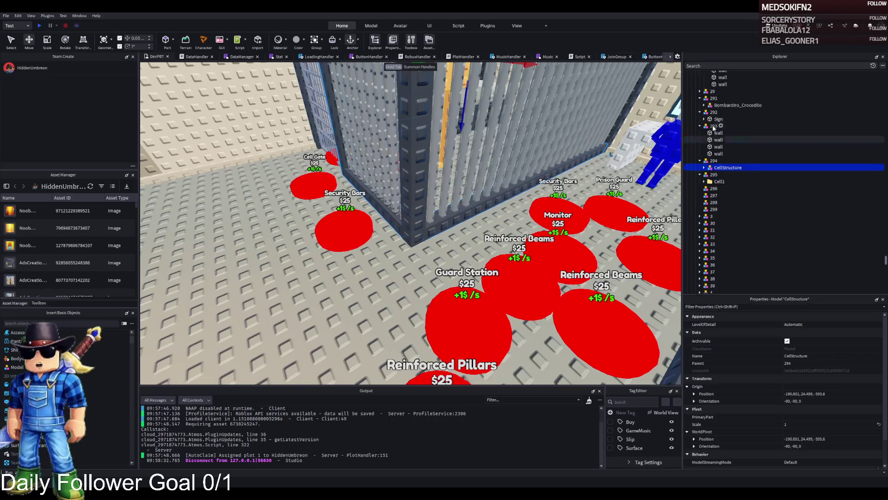
scroll(714, 130, "up", 1)
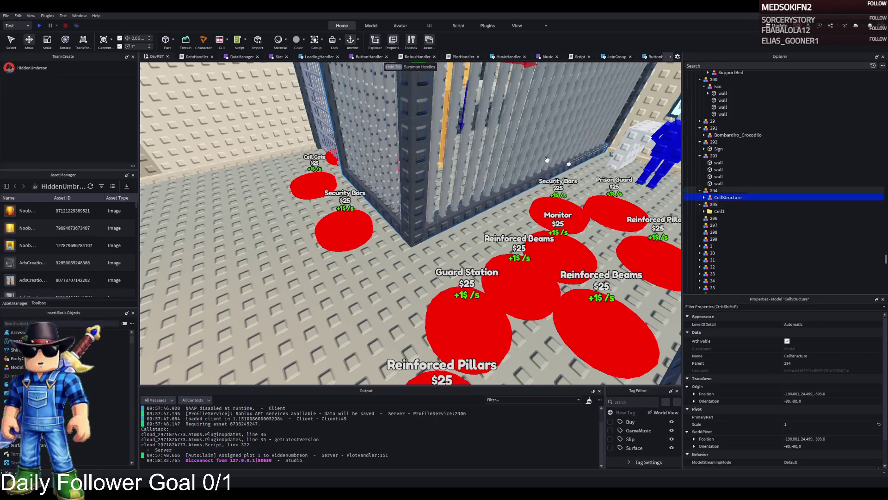
key("f")
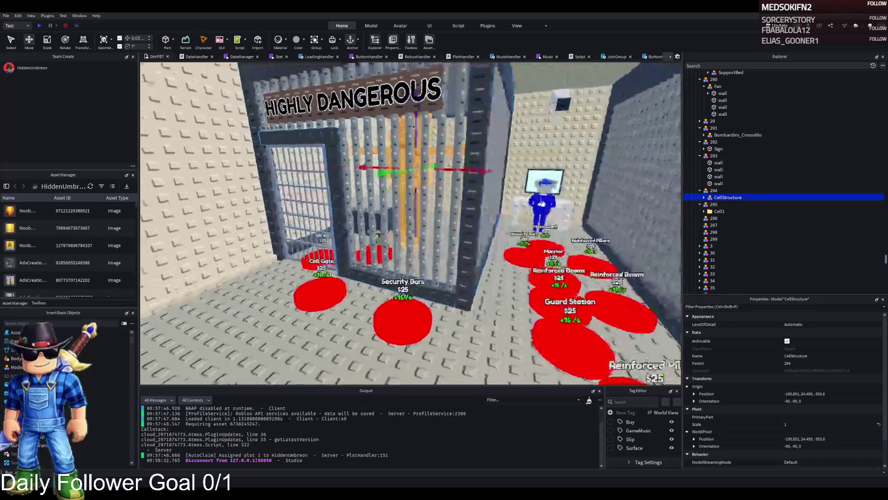
left_click(715, 149)
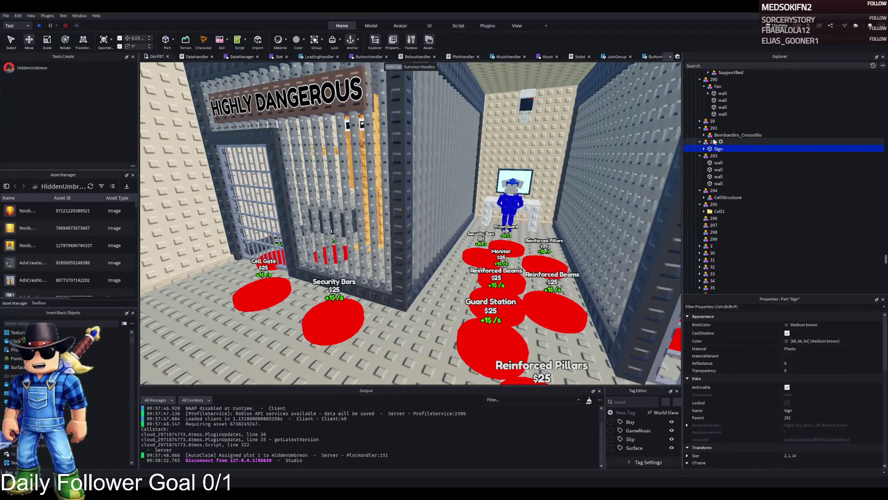
left_click(703, 157)
scroll(416, 259, "down", 5)
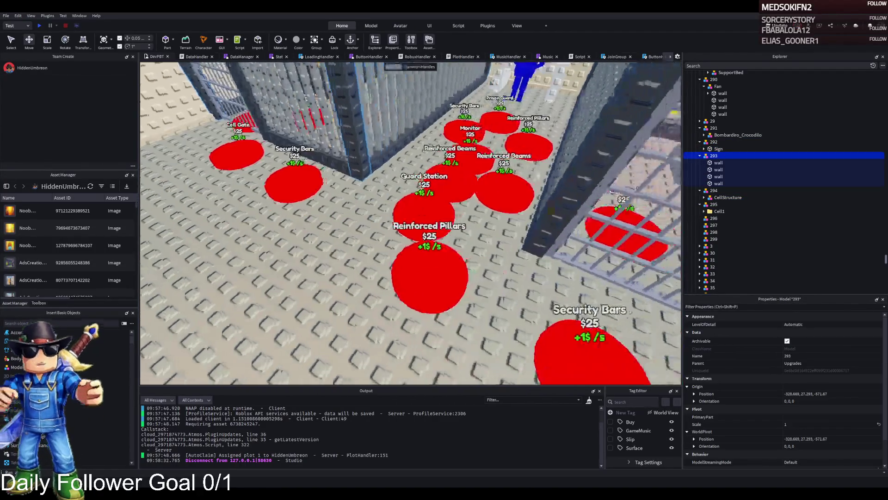
Step: Inspect upgrade pad 293, the cell structure under 294, and model 296
left_click(411, 266)
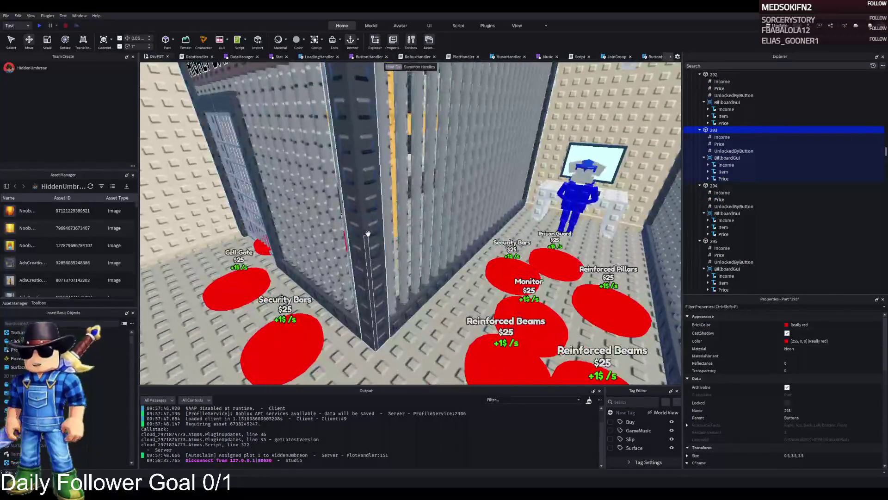
left_click(437, 274)
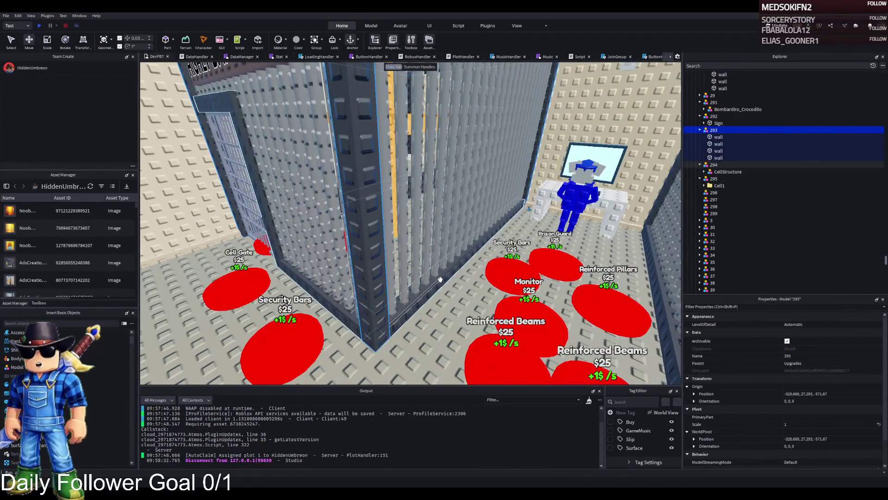
left_click(439, 280)
left_click(727, 172)
left_click(703, 171)
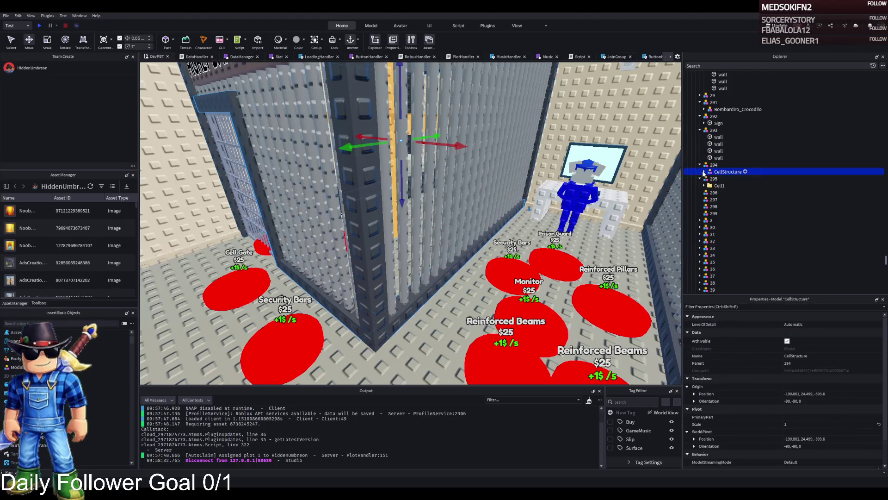
key("f")
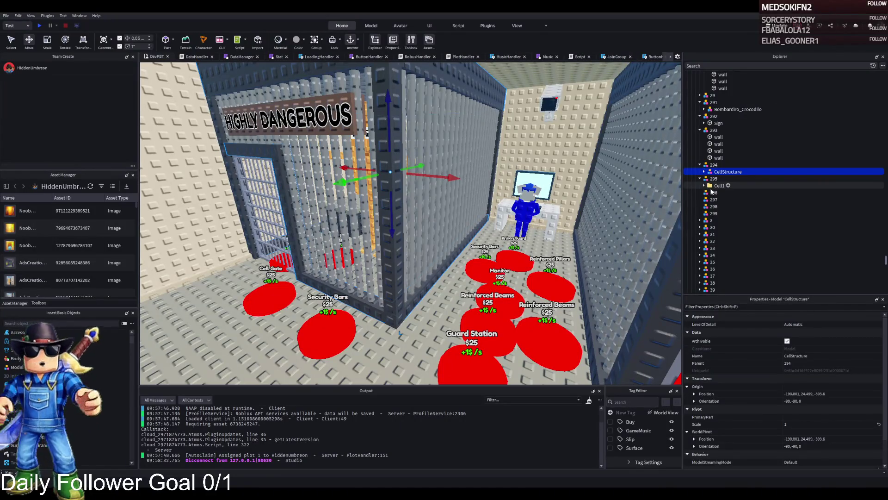
left_click(712, 192)
key("f")
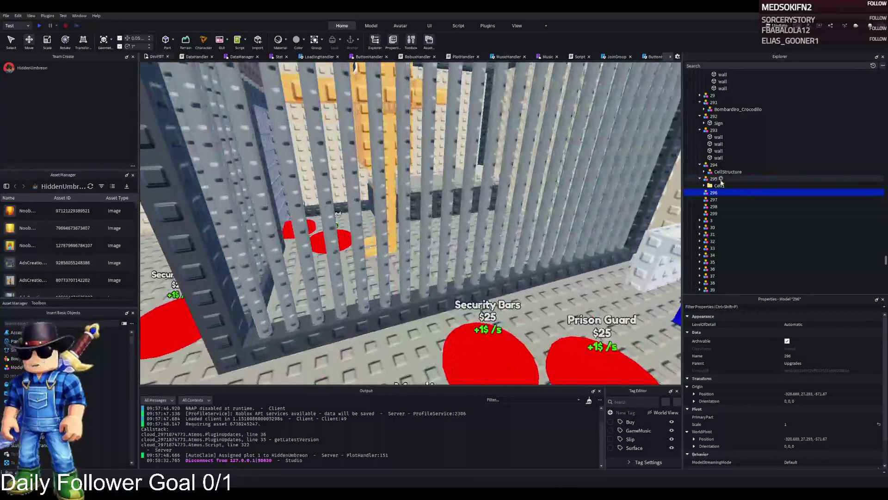
Step: Move the Side model out of Cell1 into 295
left_click(718, 185)
left_click(704, 185)
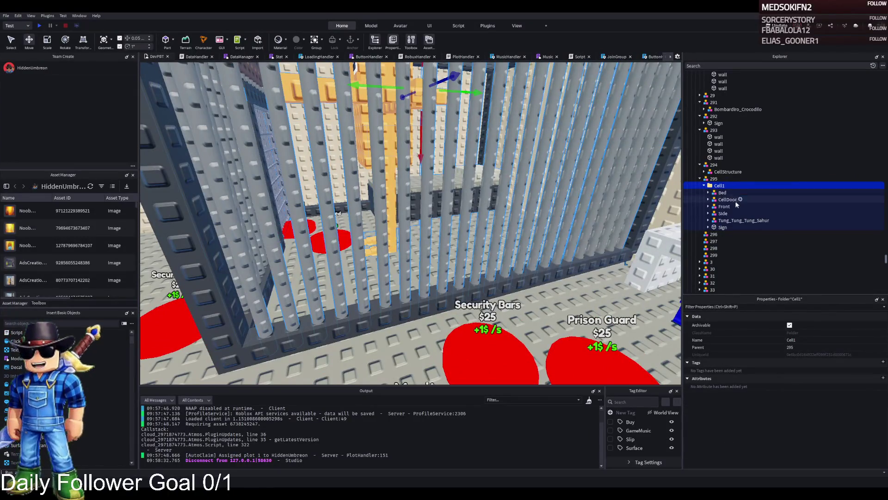
left_click(721, 213)
left_click_drag(722, 213, 714, 178)
key("f")
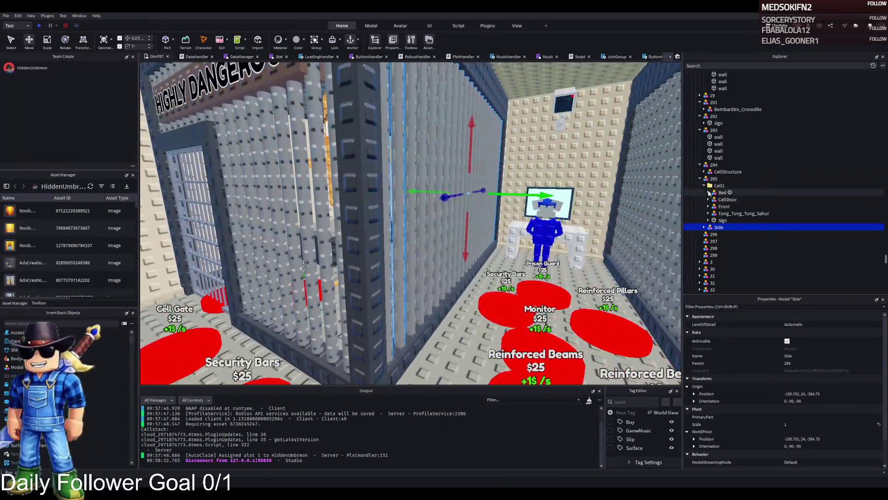
Step: Move the Cell1 folder into 296, then on into 297
left_click(704, 185)
mouse_move(703, 187)
left_mouse_down()
mouse_move(722, 217)
mouse_move(718, 193)
left_mouse_up()
left_click(704, 200)
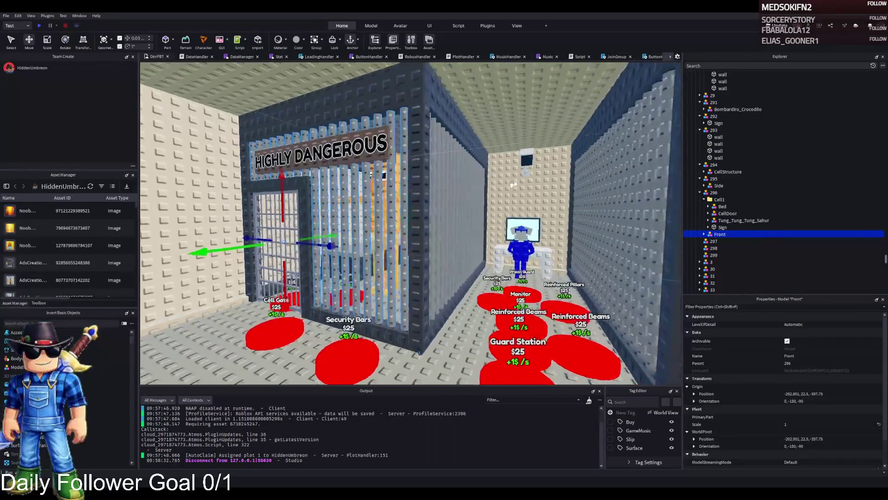
left_click(718, 199)
left_click(704, 200)
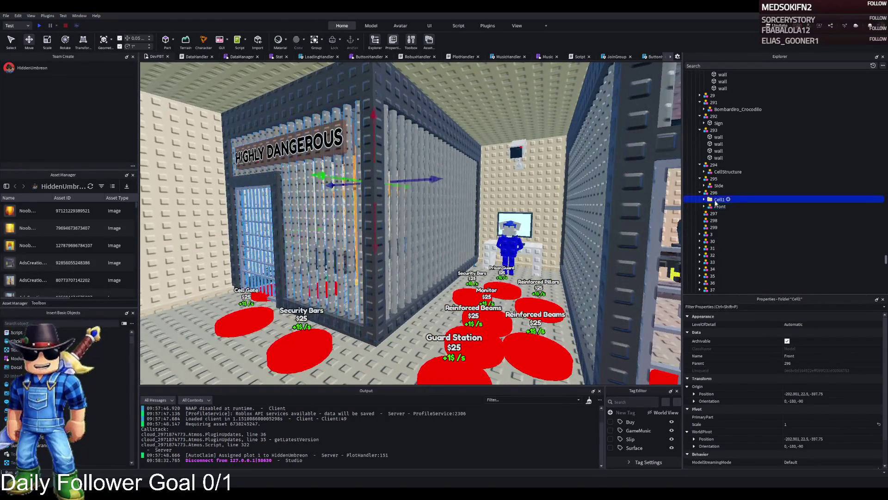
left_click_drag(715, 203, 715, 213)
scroll(468, 219, "down", 5)
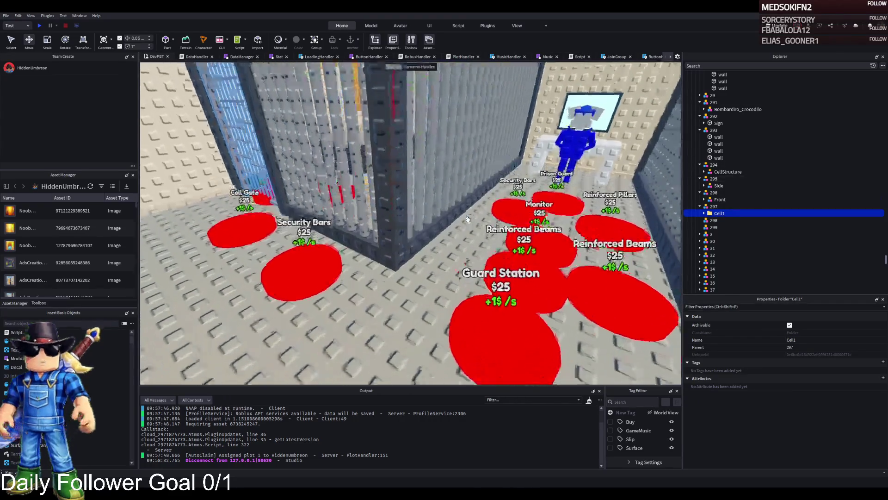
scroll(468, 219, "up", 3)
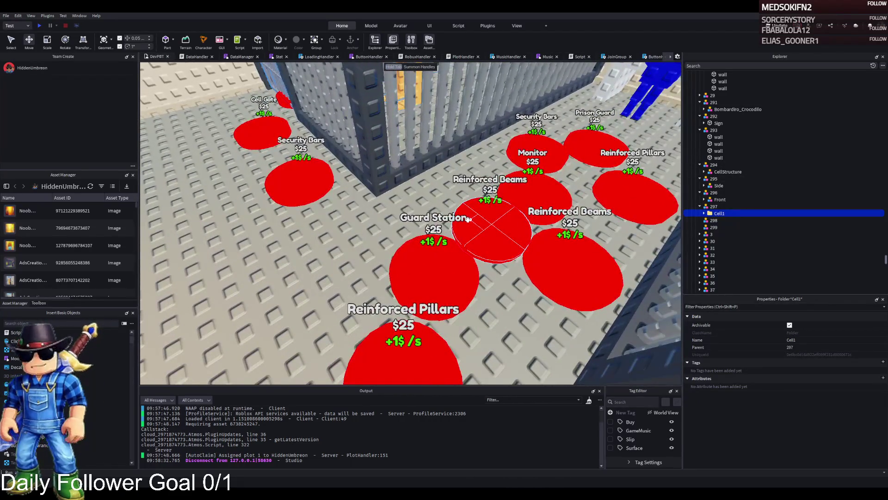
Step: Select the Security Bars, Cell Gate, and 293 wall pads to inspect them
left_click(426, 250)
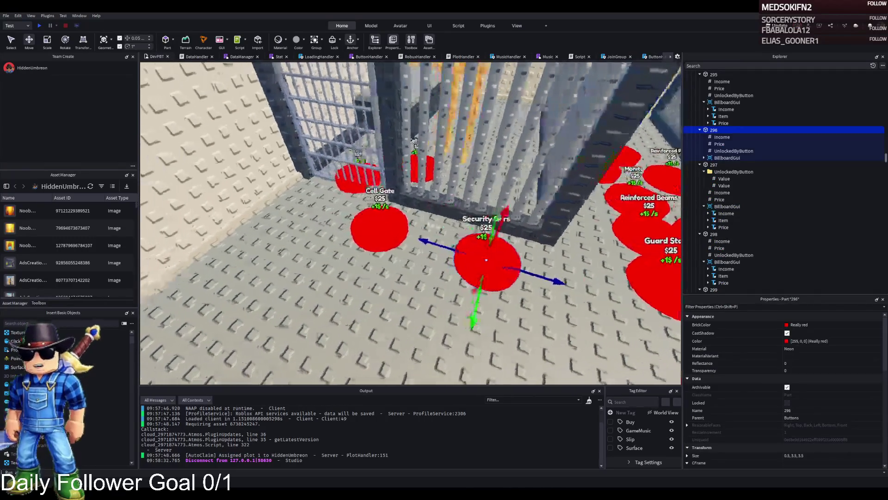
left_click(379, 227)
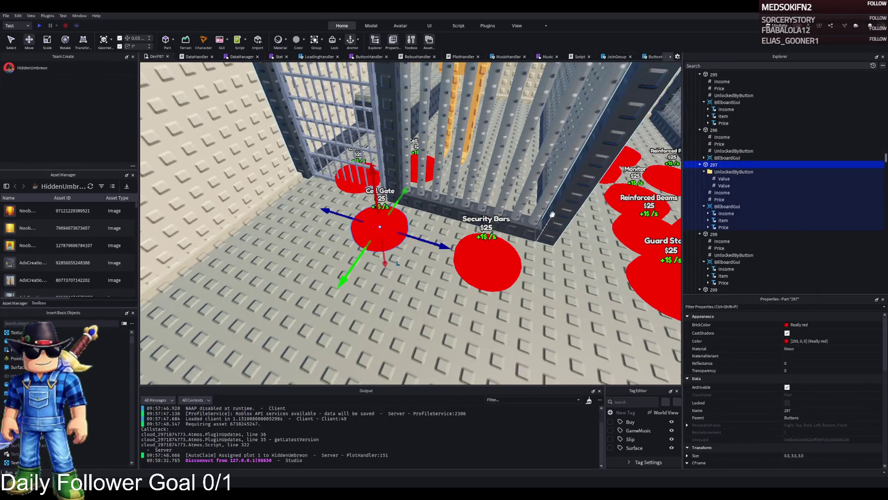
scroll(551, 215, "up", 3)
left_click(539, 278)
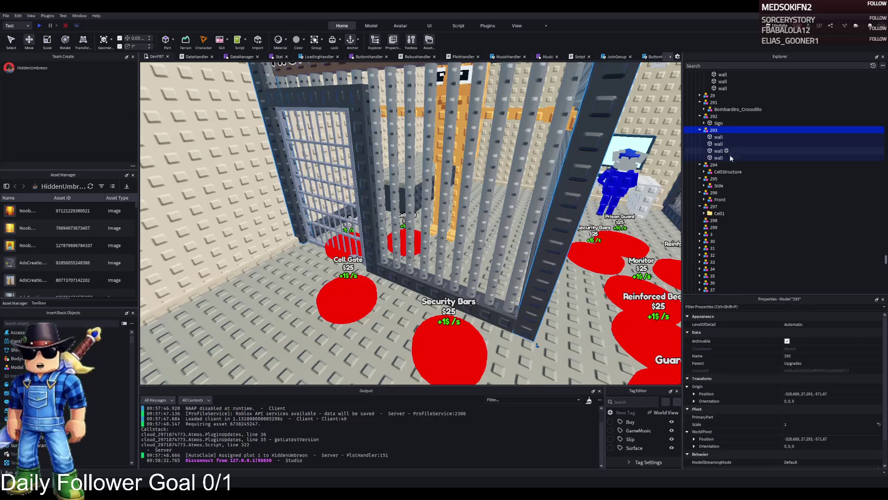
Step: Move CellDoor out of Cell1 under 297, then move Cell1 into 298
left_click(717, 213)
left_click(704, 213)
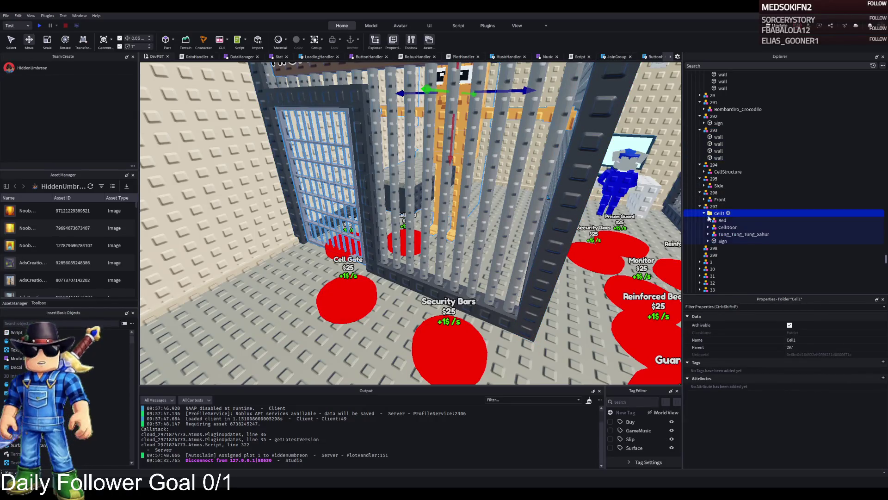
left_click(727, 227)
left_click_drag(727, 227, 712, 207)
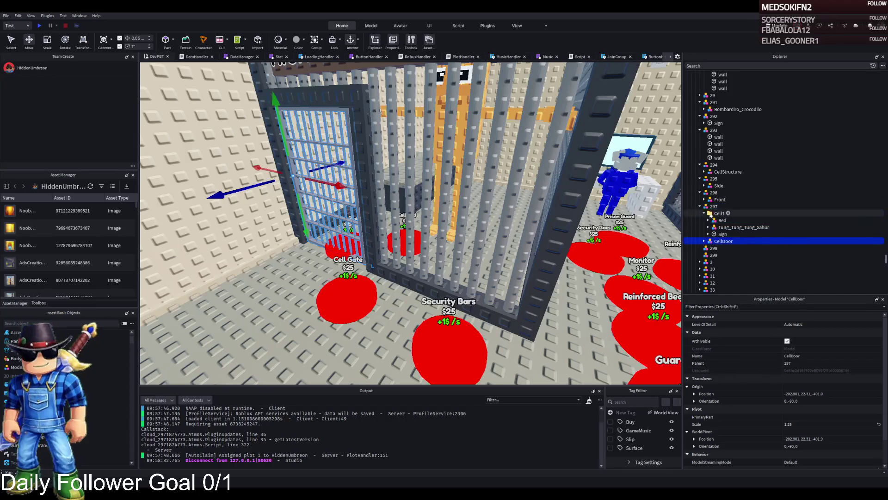
left_click(712, 213)
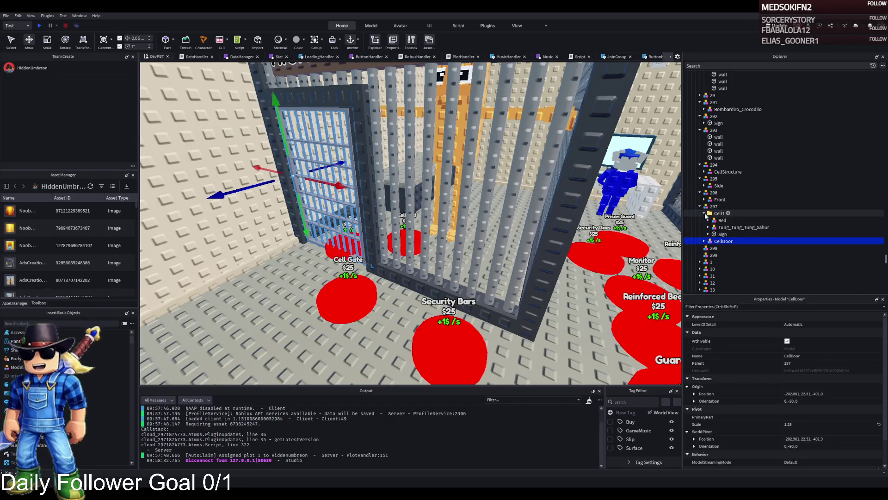
mouse_move(712, 213)
left_mouse_down()
mouse_move(715, 252)
mouse_move(718, 222)
mouse_move(726, 248)
mouse_move(720, 257)
left_mouse_up()
Step: Survey Tung_Tung_Tung_Sahur and the Cell Gate area, then begin inserting an object beside 299
key("f")
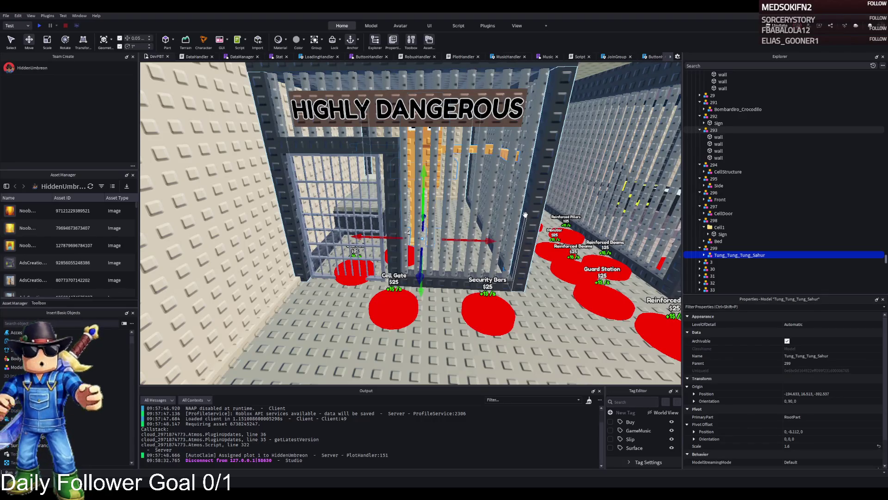
key("s")
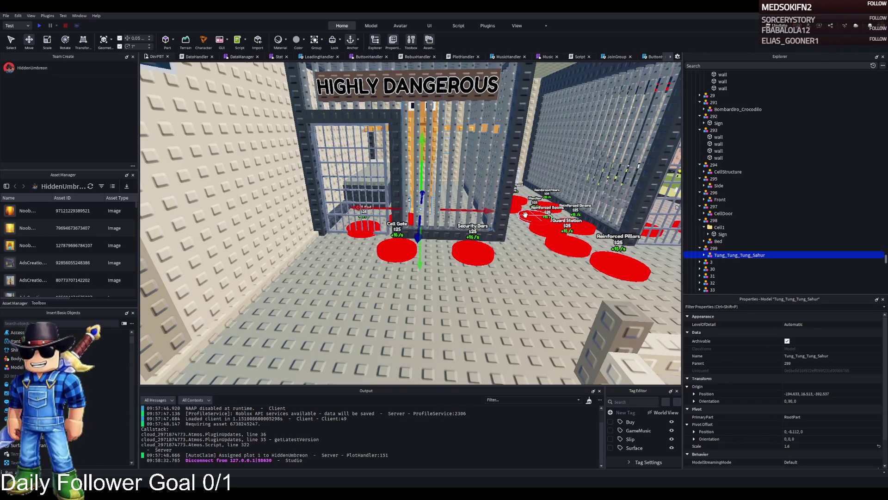
scroll(525, 214, "up", 3)
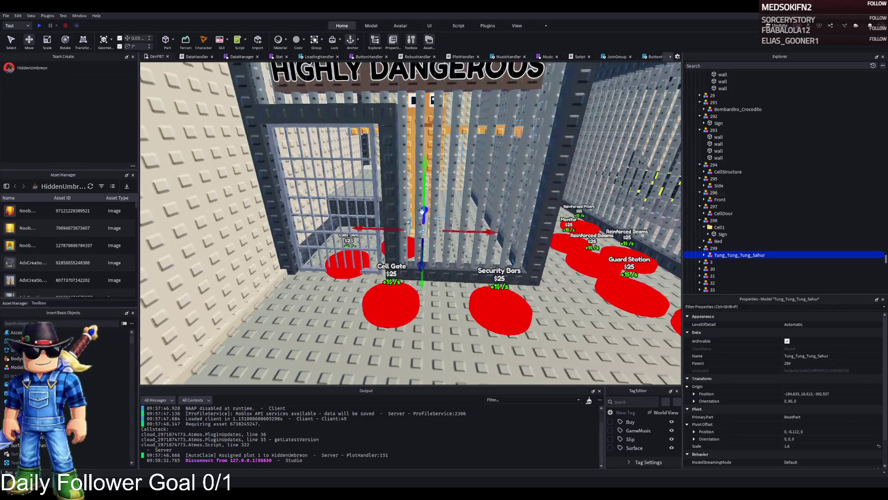
scroll(383, 237, "up", 5)
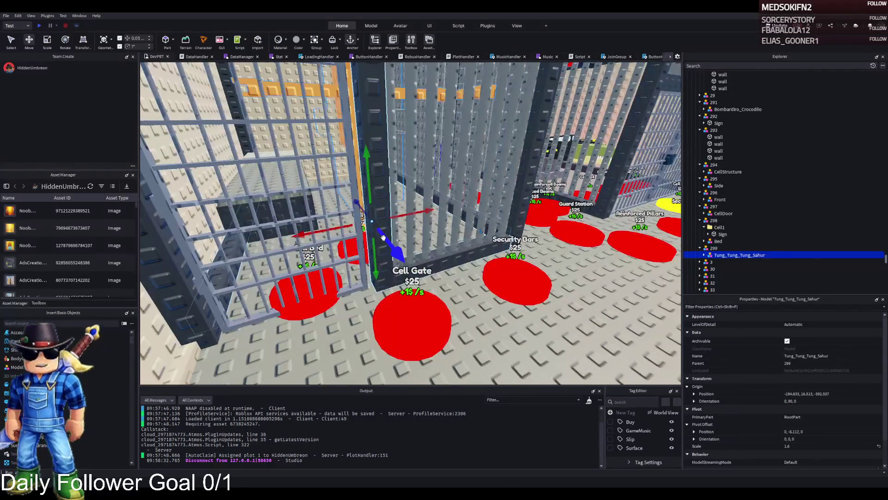
key("f")
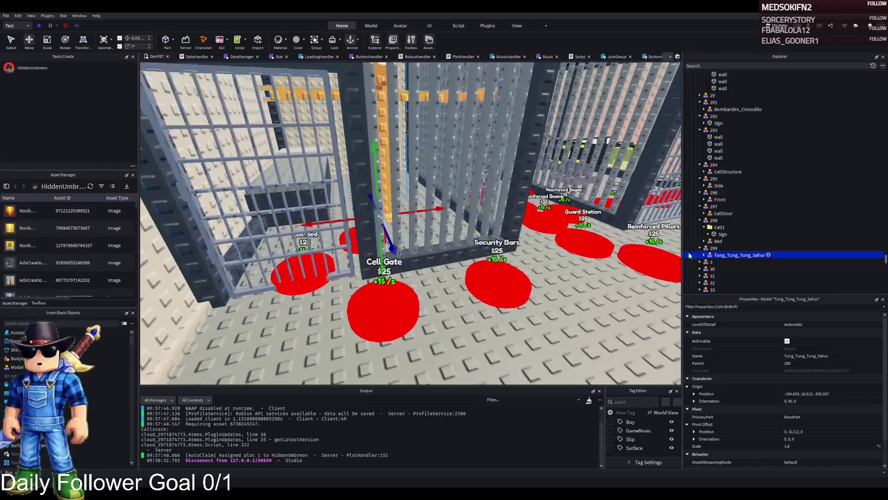
key("f")
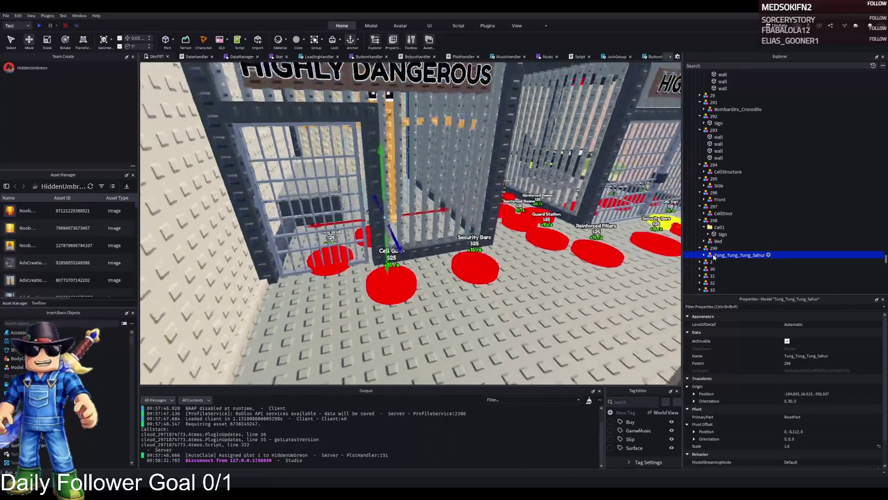
left_click(720, 248)
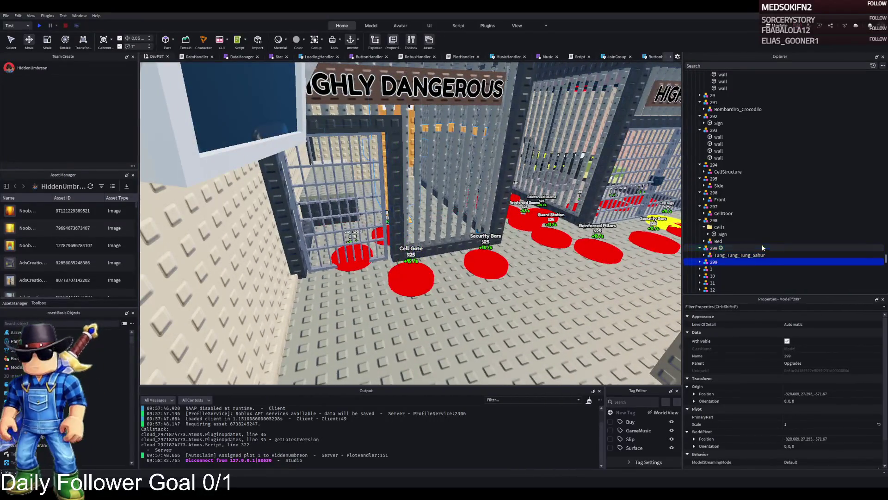
Step: Name the new model 300, delete its extra child, and move the Sign into it
type("300")
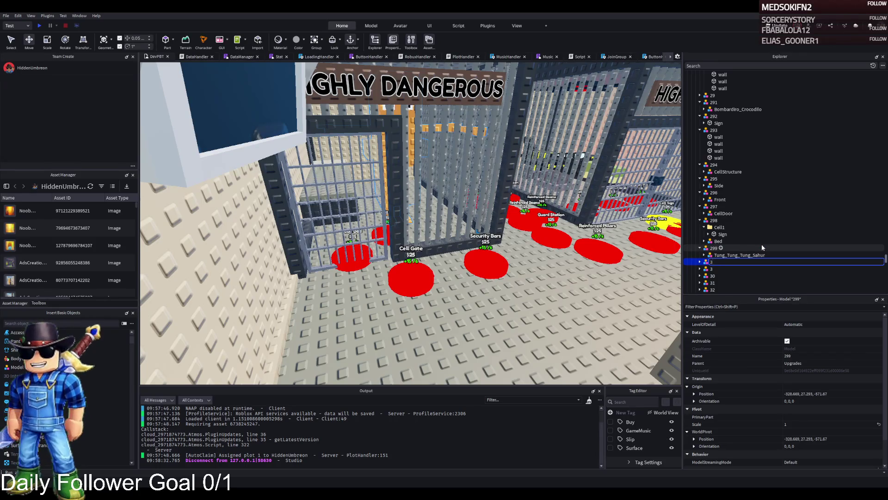
key("Return")
left_click(738, 268)
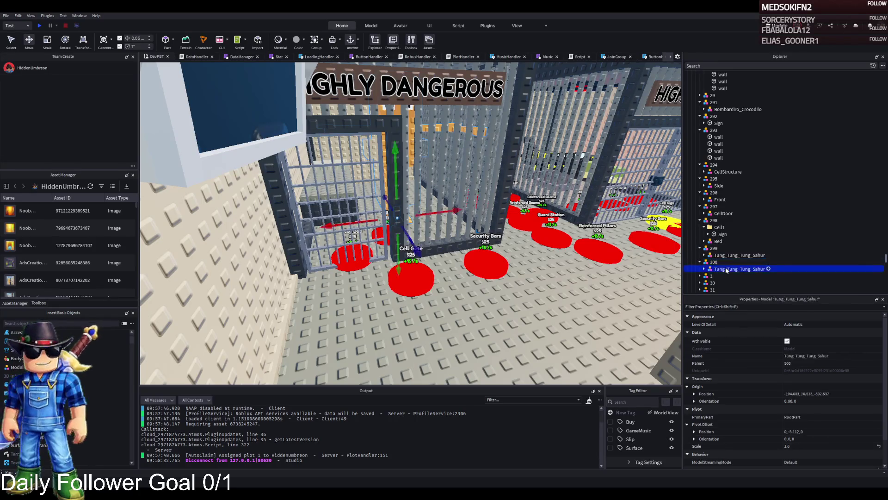
key("Delete")
left_click_drag(722, 235, 719, 265)
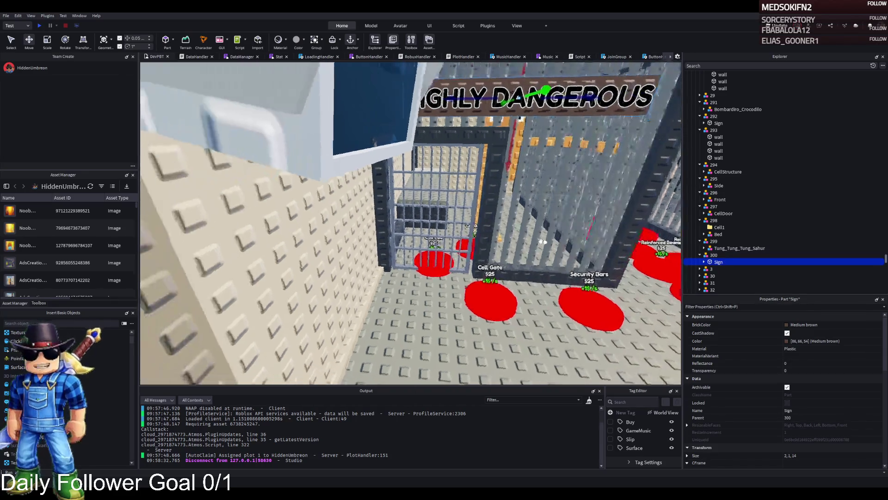
Step: Pan the view back to see both signs
scroll(542, 241, "up", 5)
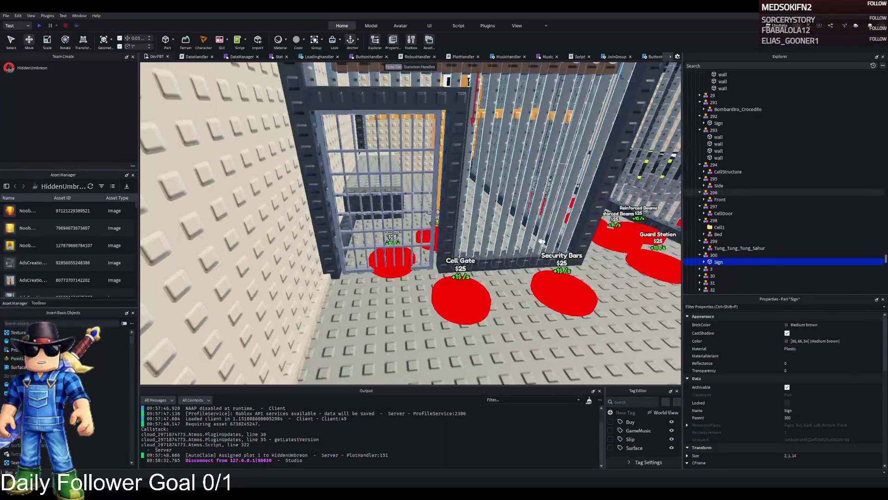
key("d")
key("w")
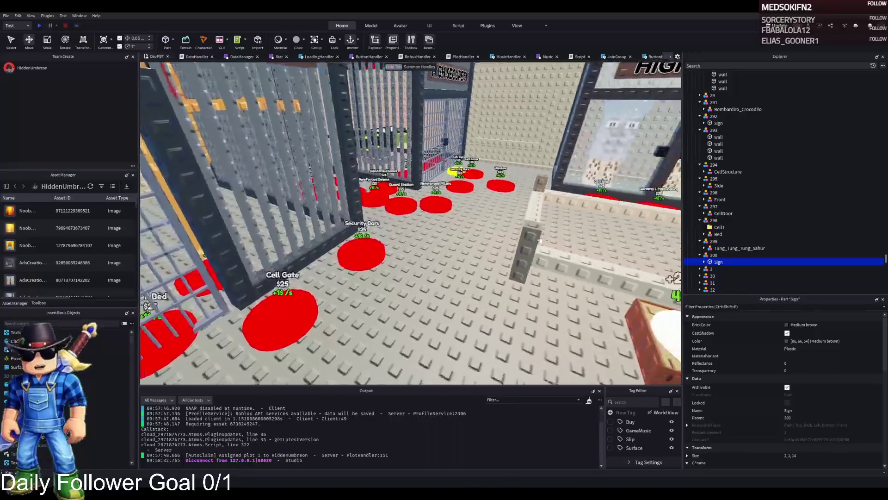
key("s")
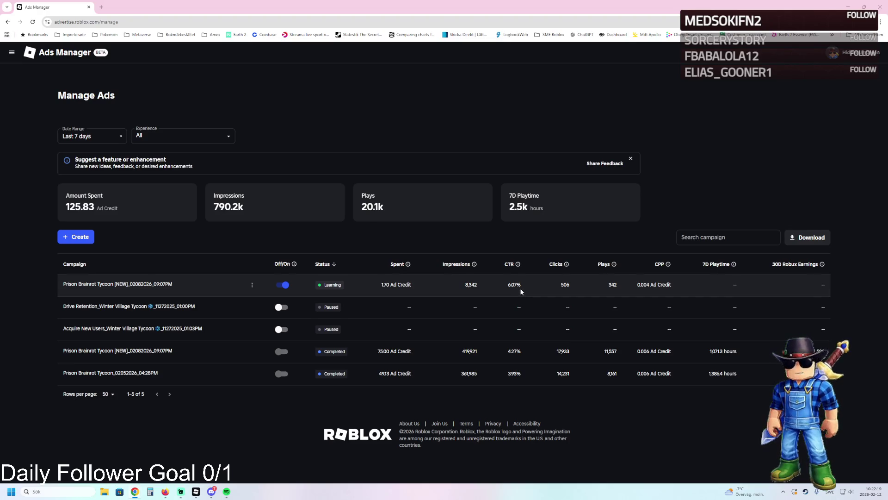
Step: Open the Prison Brainrot Tycoon [NEW] campaign, review its payment type and 20.00 budget, then edit it
left_click(146, 284)
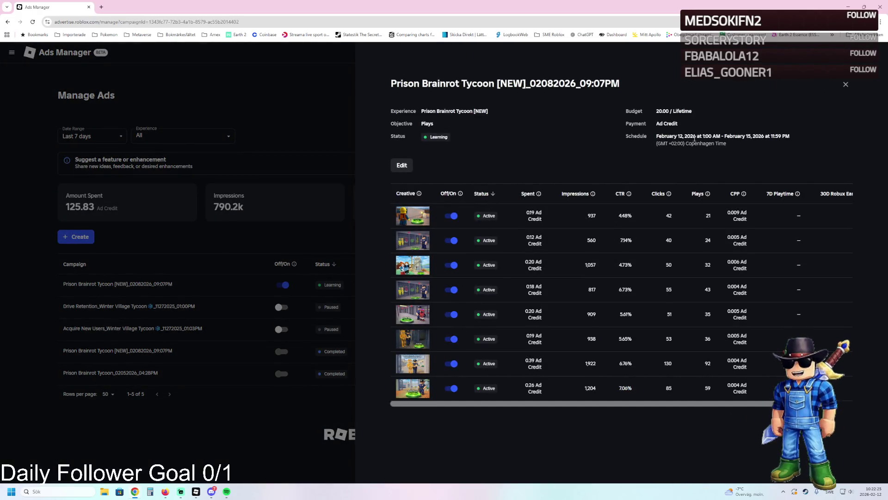
double_click(666, 123)
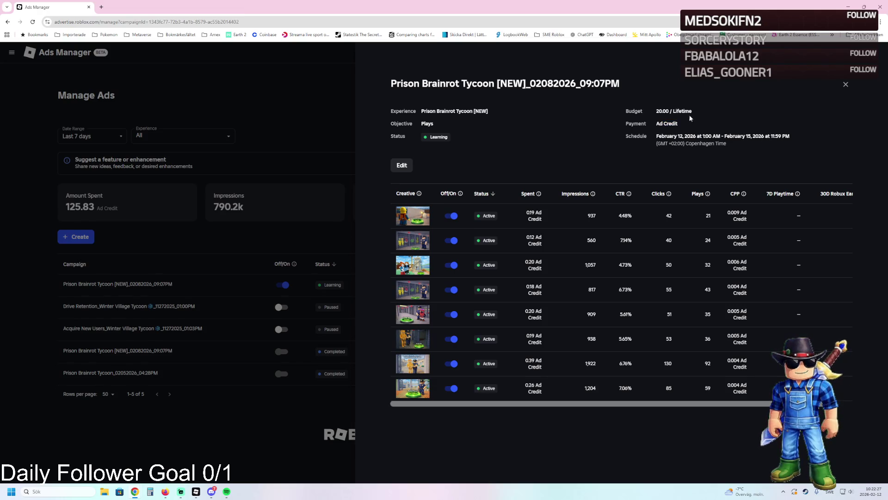
left_click_drag(669, 111, 653, 117)
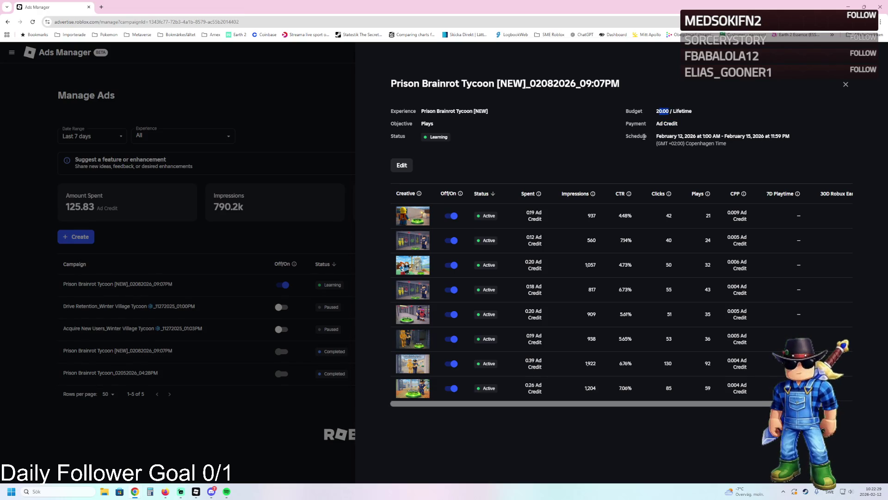
left_click(401, 165)
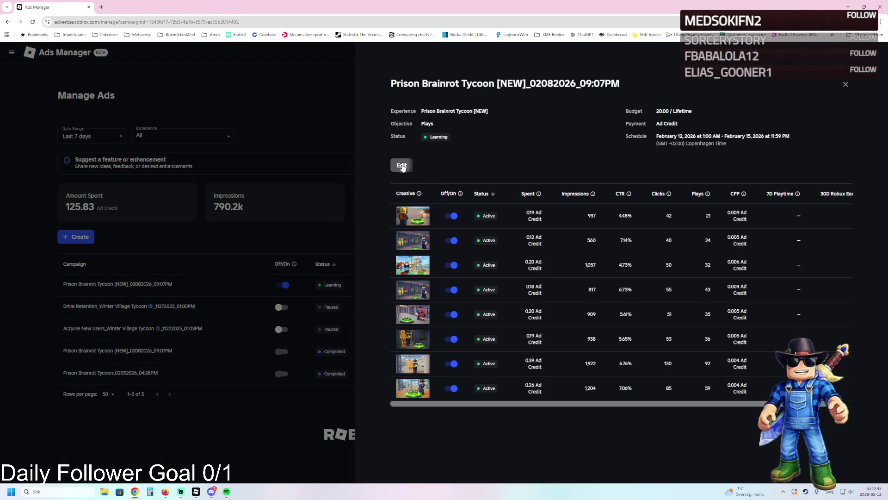
Step: Check the campaign's duration field without changes and return to Manage Ads via the logo
scroll(213, 307, "down", 5)
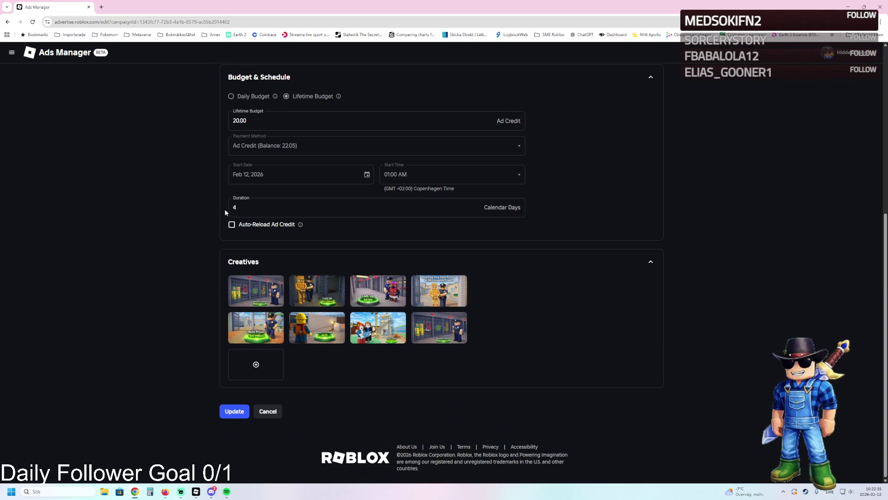
mouse_move(271, 159)
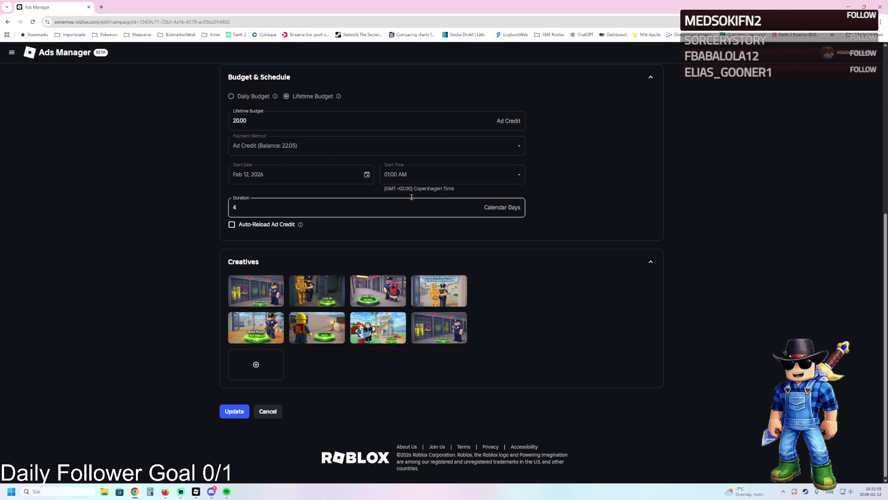
left_click(340, 209)
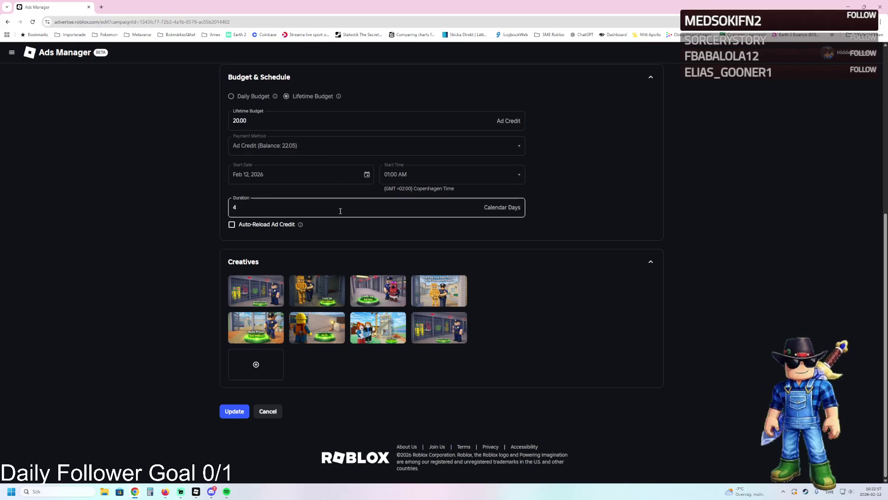
scroll(326, 211, "up", 2)
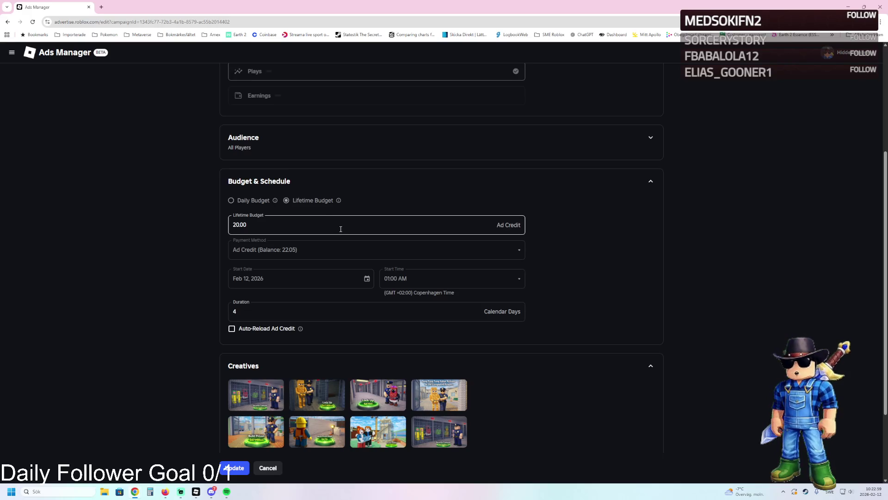
scroll(261, 218, "up", 4)
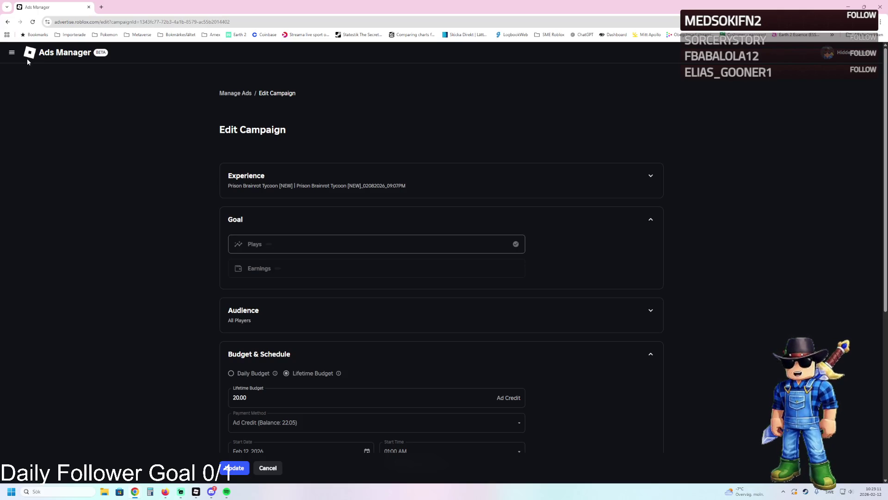
left_click(28, 54)
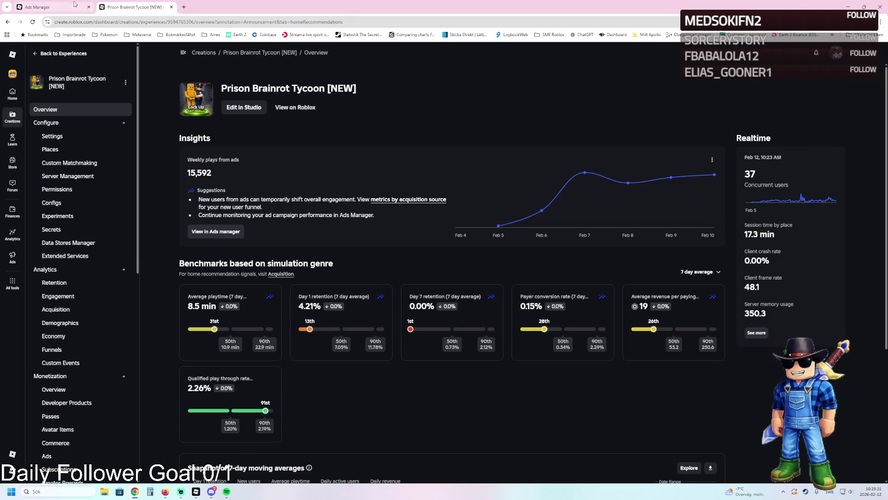
left_click(60, 7)
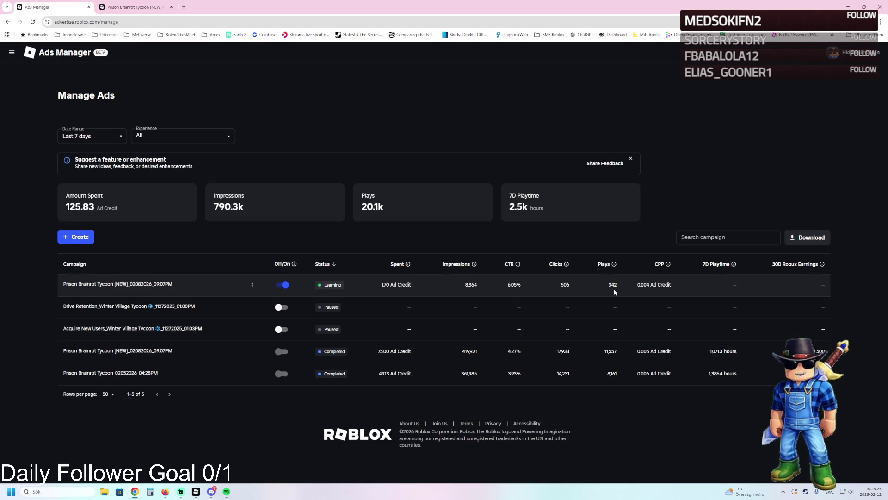
left_click(123, 4)
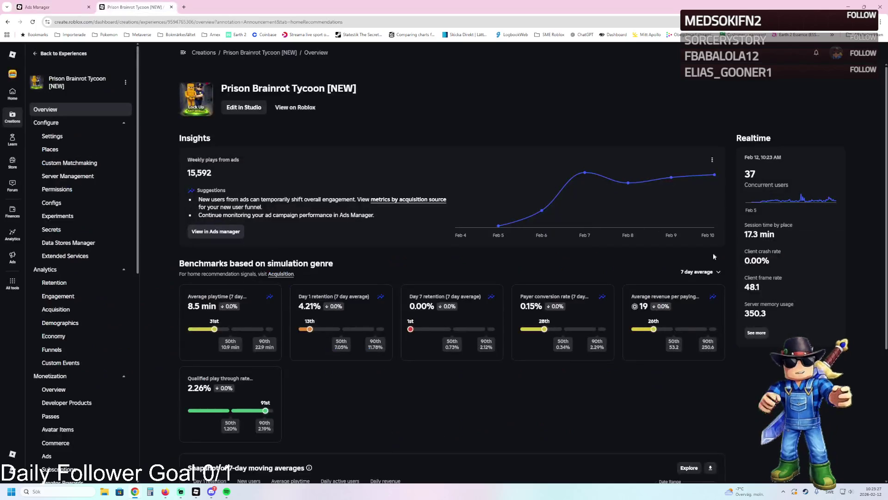
double_click(750, 174)
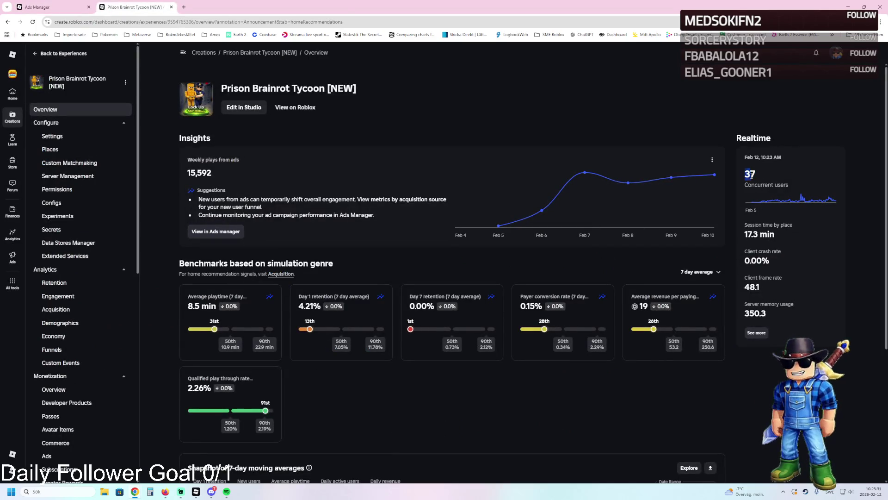
left_click(756, 180)
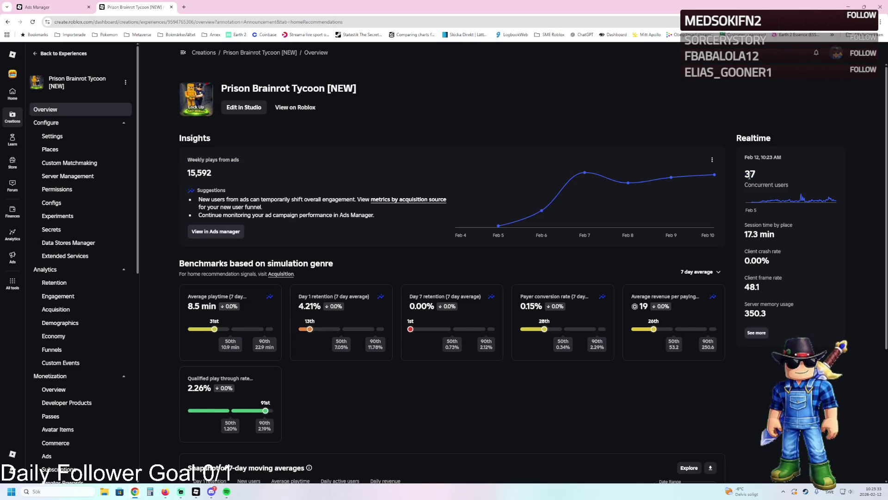
double_click(750, 174)
left_click(759, 178)
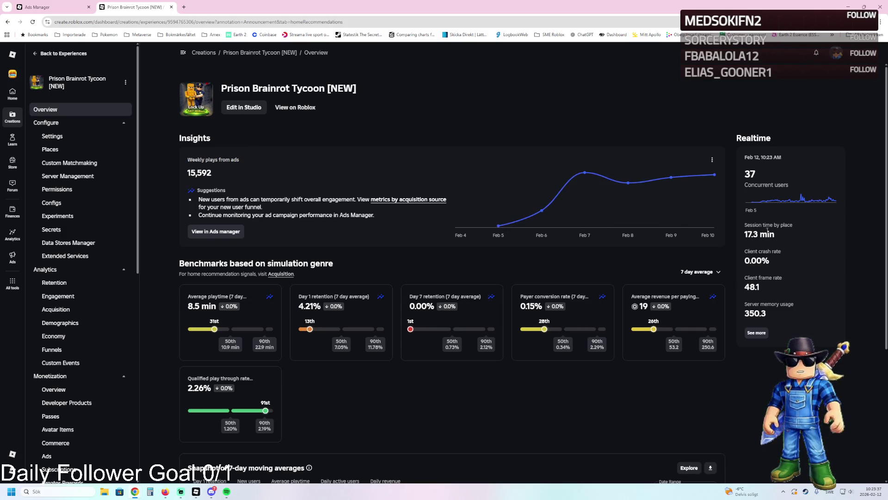
double_click(750, 175)
left_click(749, 178)
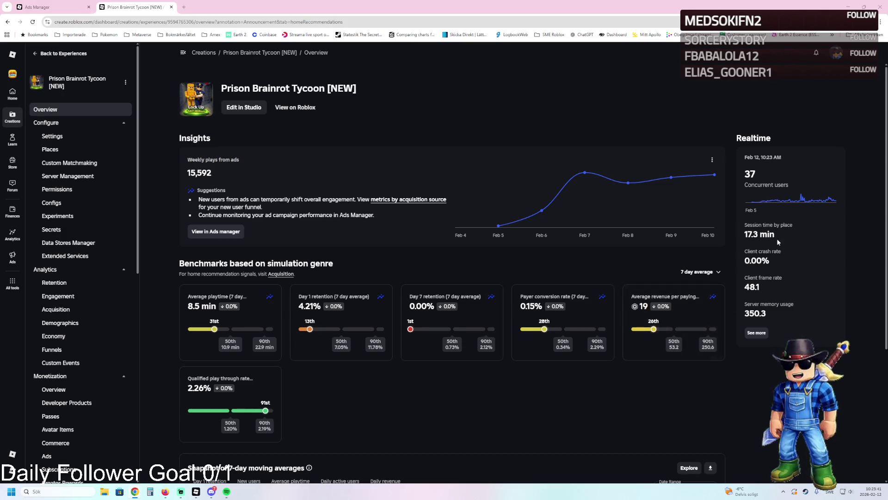
double_click(752, 234)
left_click(752, 234)
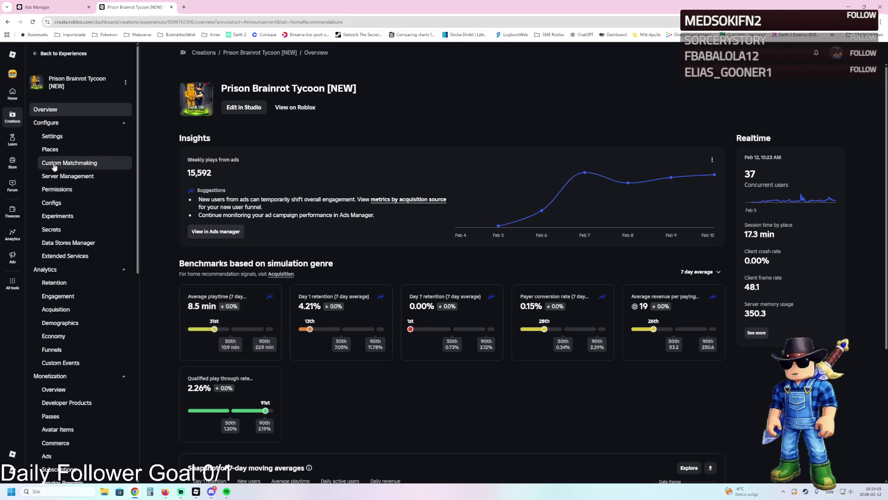
left_click(50, 149)
left_click(261, 226)
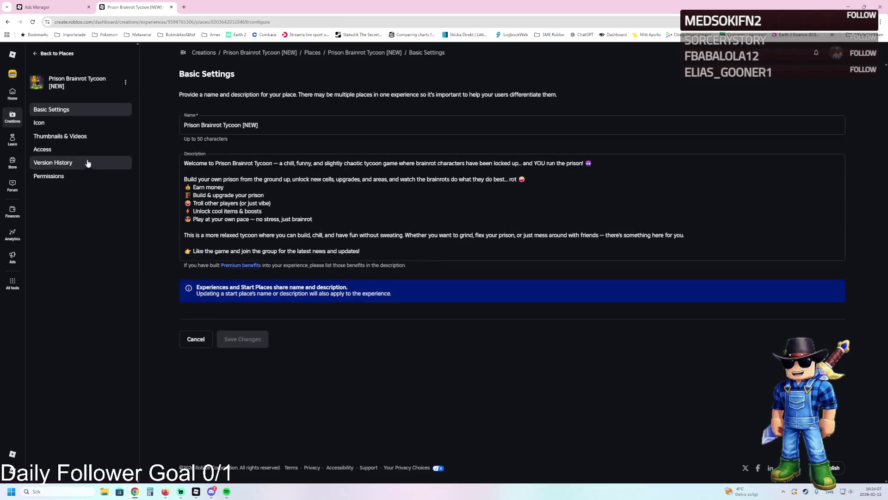
left_click(69, 136)
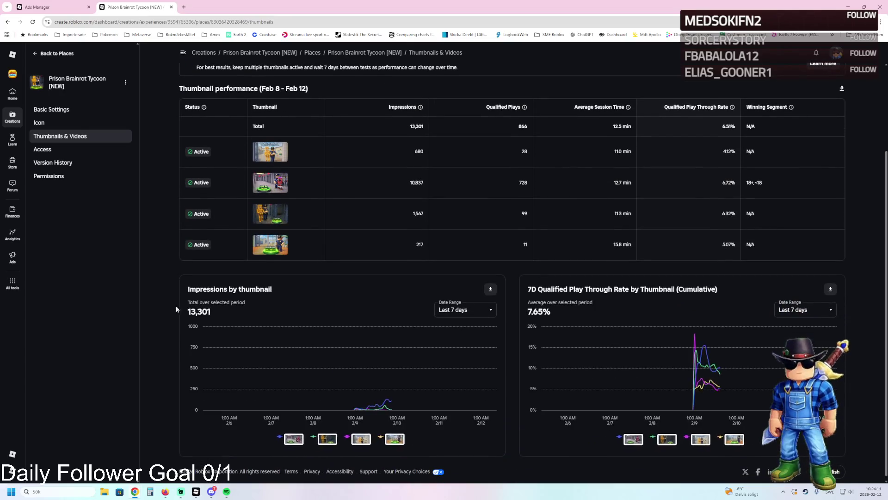
left_click_drag(217, 309, 173, 310)
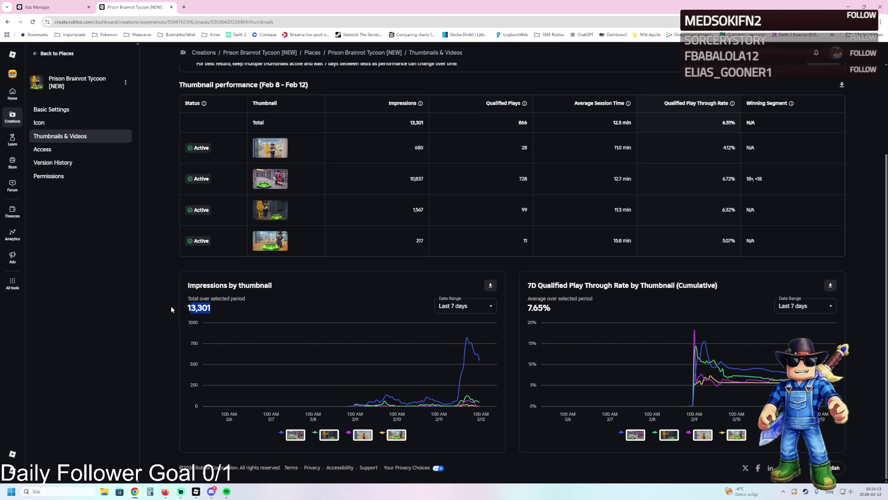
left_click(186, 308)
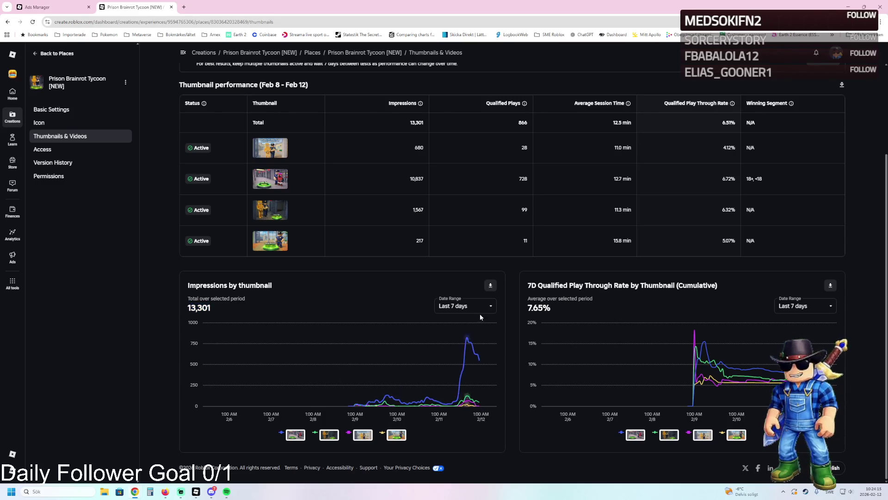
left_click(462, 306)
left_click(459, 336)
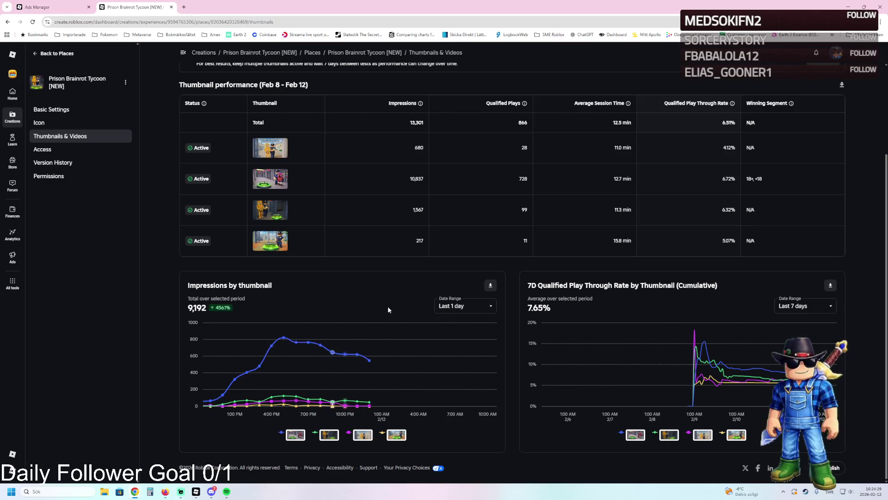
left_click(462, 306)
left_click(451, 337)
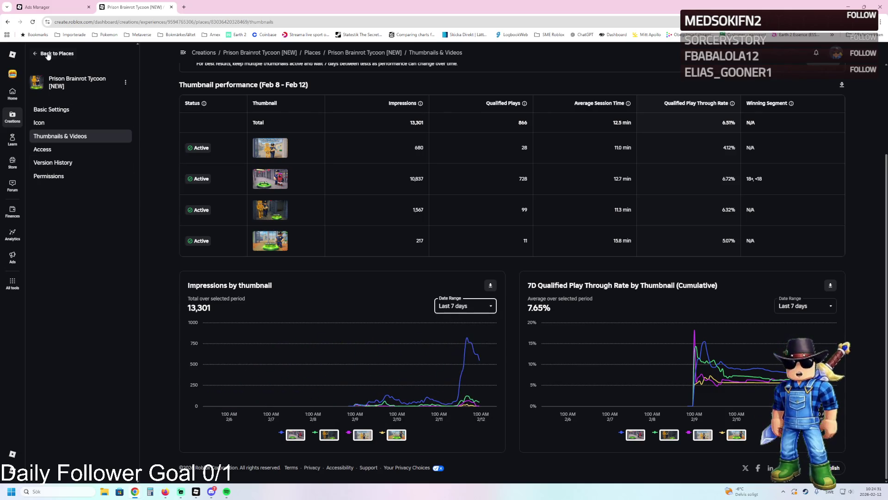
left_click(51, 53)
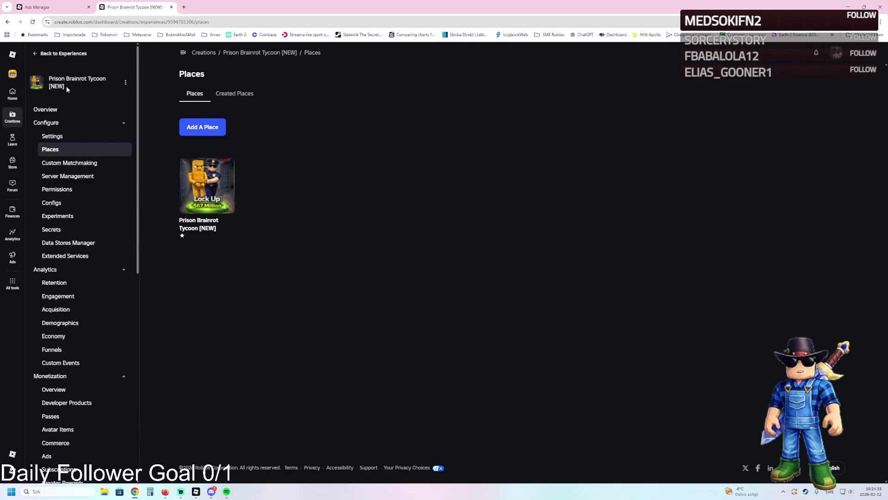
left_click(116, 110)
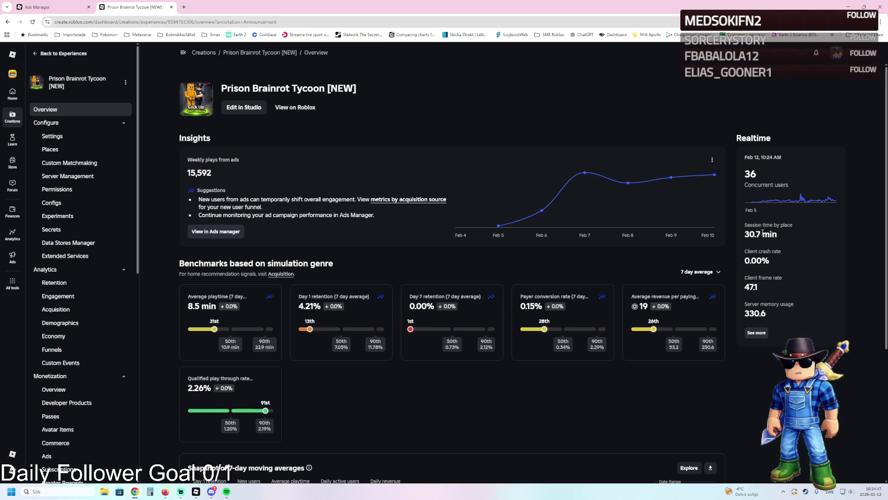
left_click_drag(763, 234, 745, 233)
left_click(761, 234)
double_click(761, 234)
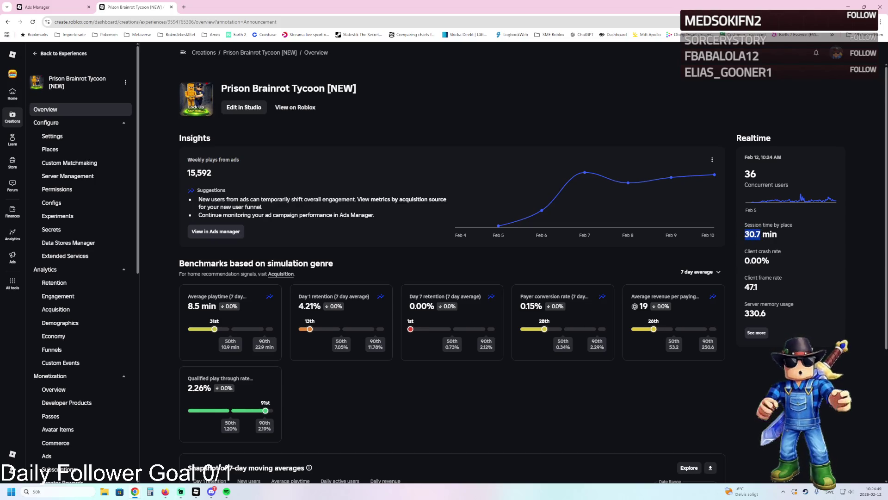
left_click(780, 236)
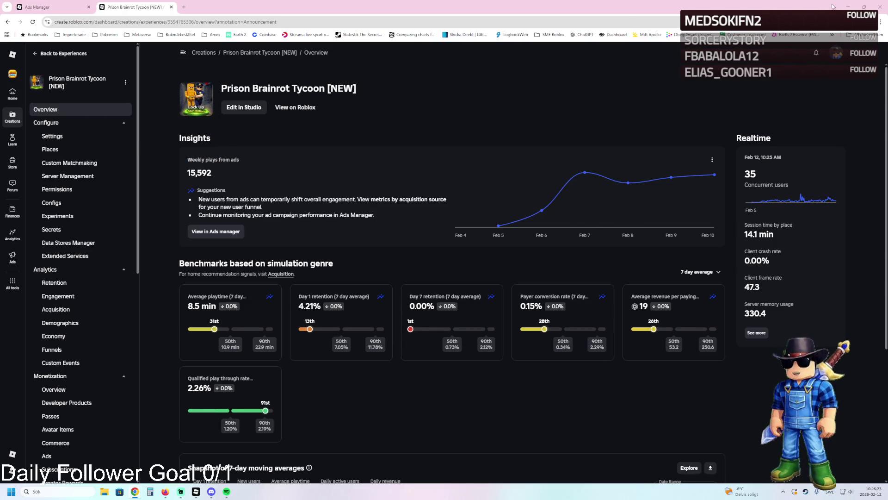
left_click(880, 6)
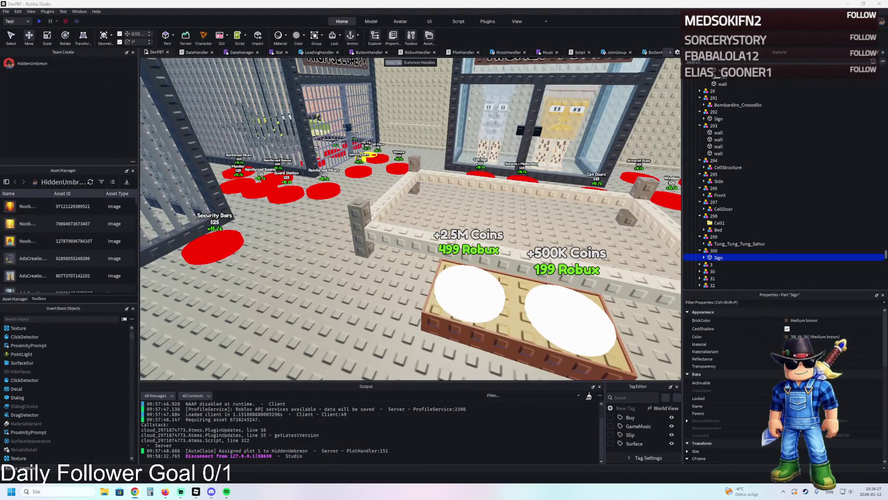
Step: Collapse Upgrades, move TemplatePlot into ReplicatedStorage, and start a playtest with F5
scroll(324, 162, "up", 5)
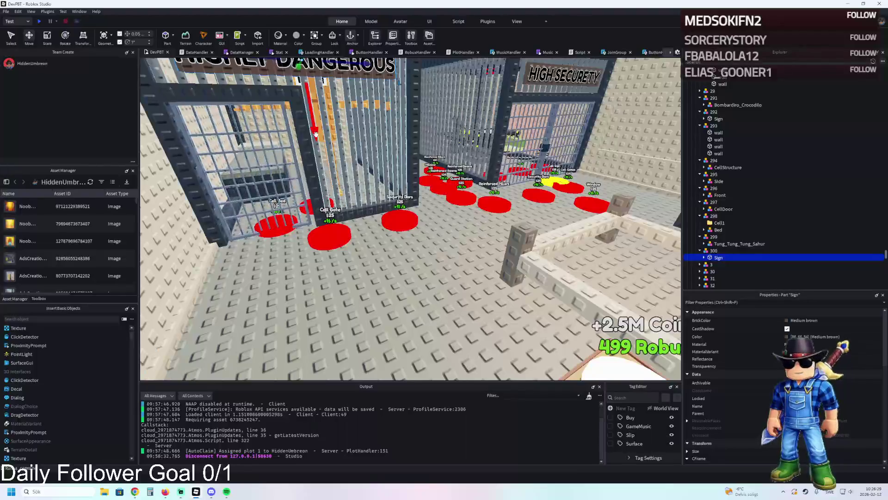
scroll(782, 185, "up", 10)
left_click(751, 125)
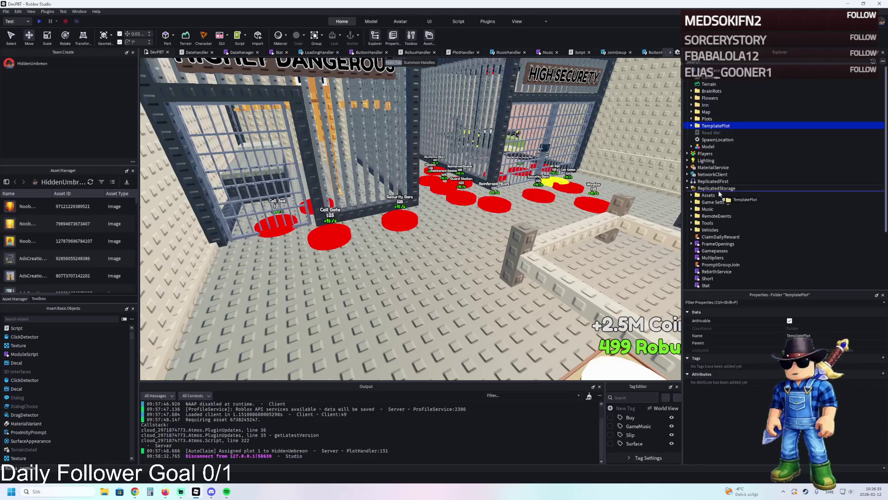
left_click_drag(722, 119, 696, 191)
key("F5")
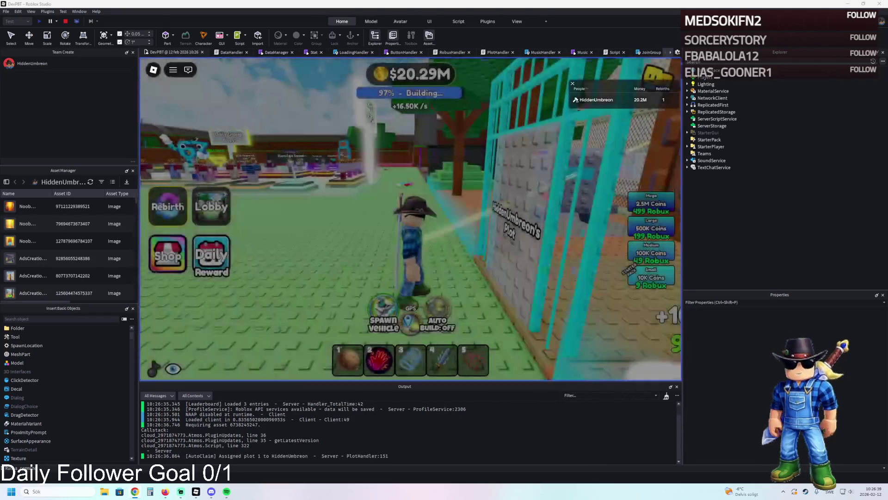
Step: Walk the character through the prison, swing the sword, and step on the Cell Gate pad
key("d")
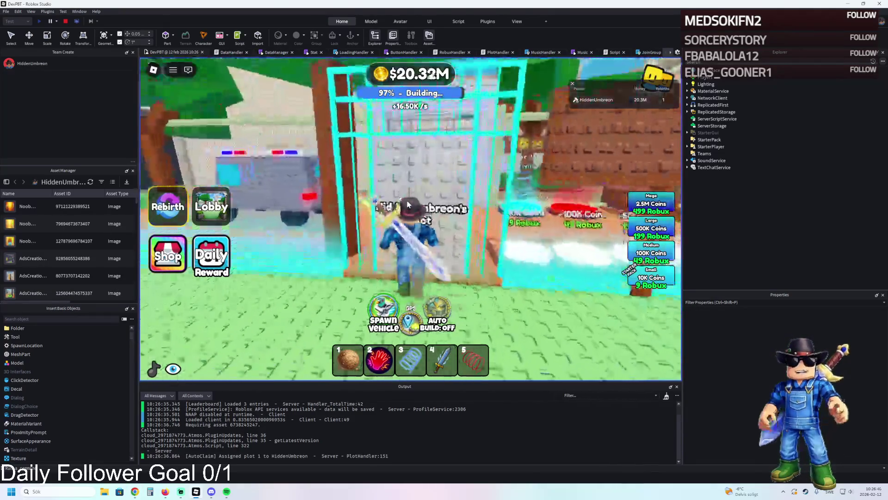
key("w")
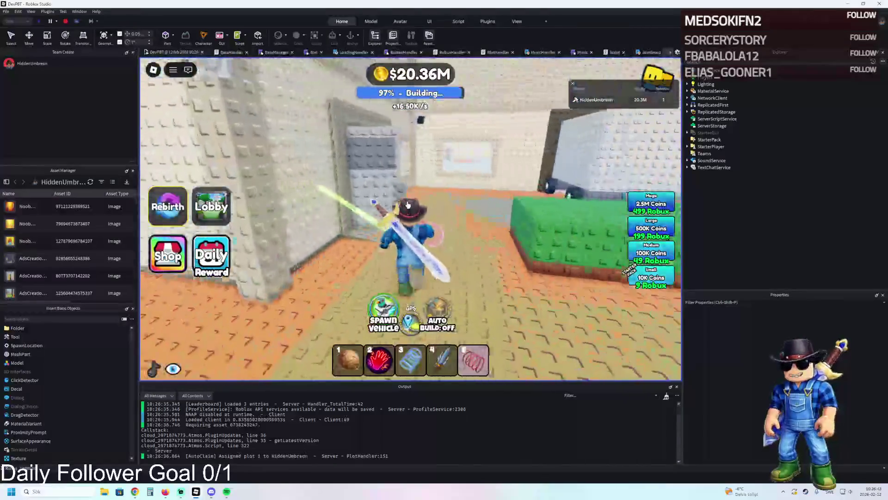
key("w")
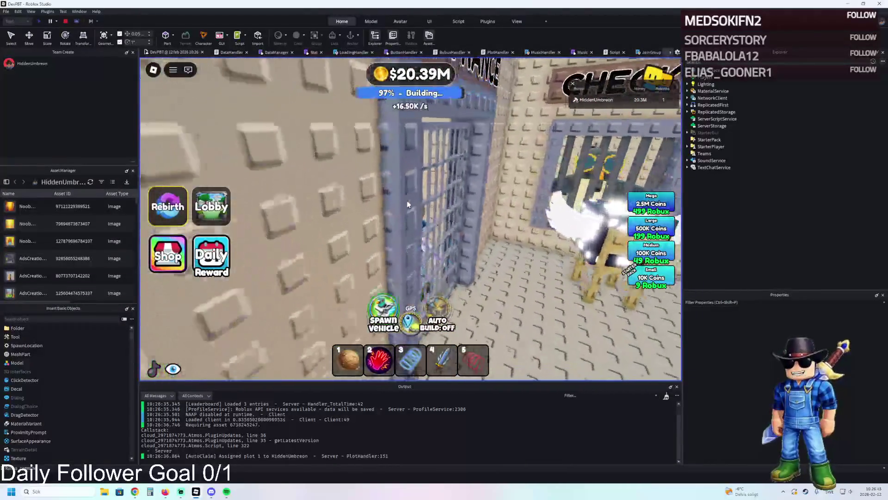
key("w")
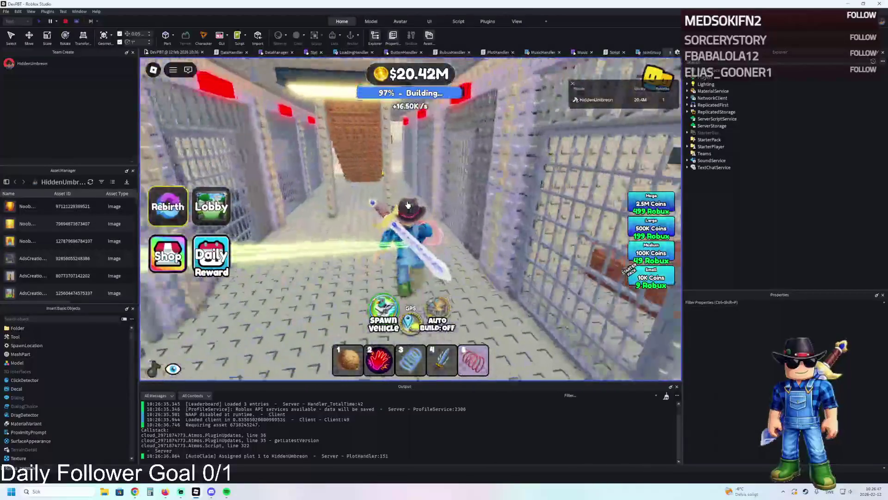
key("w")
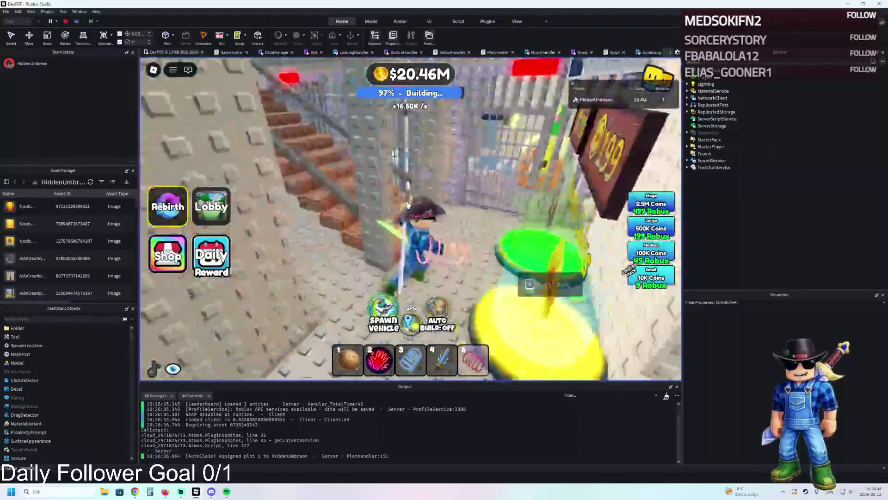
key("w")
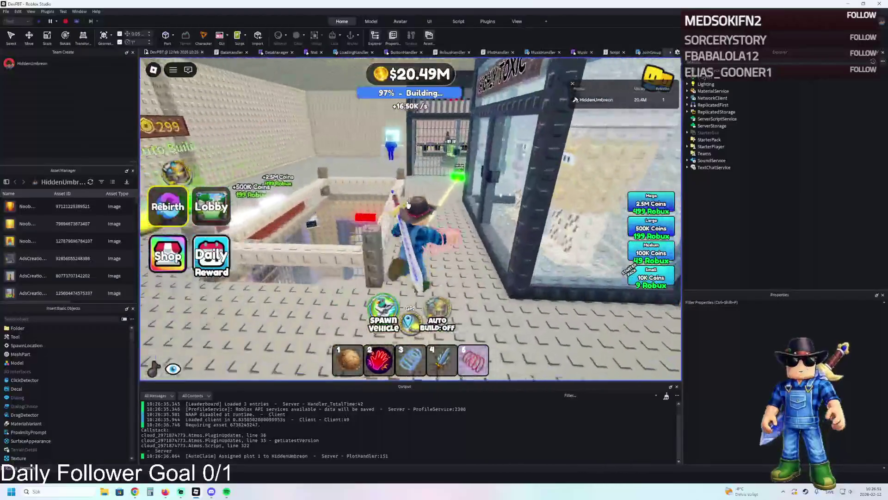
left_click(408, 205)
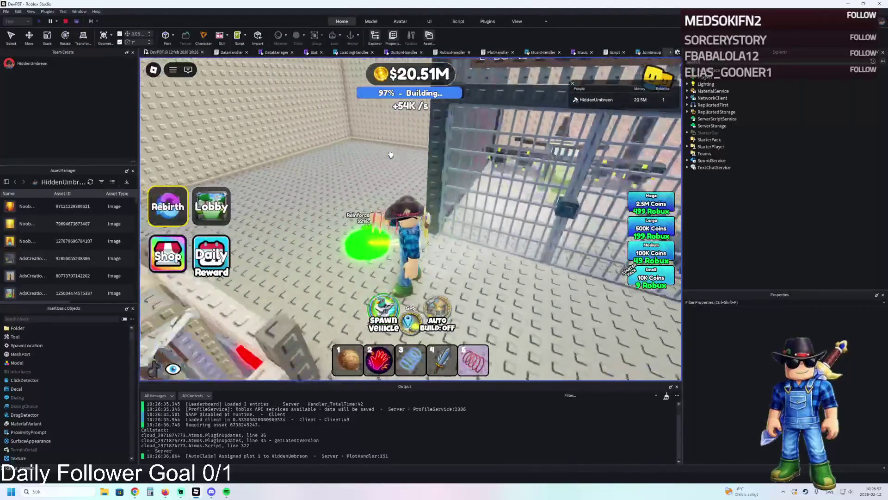
key("w")
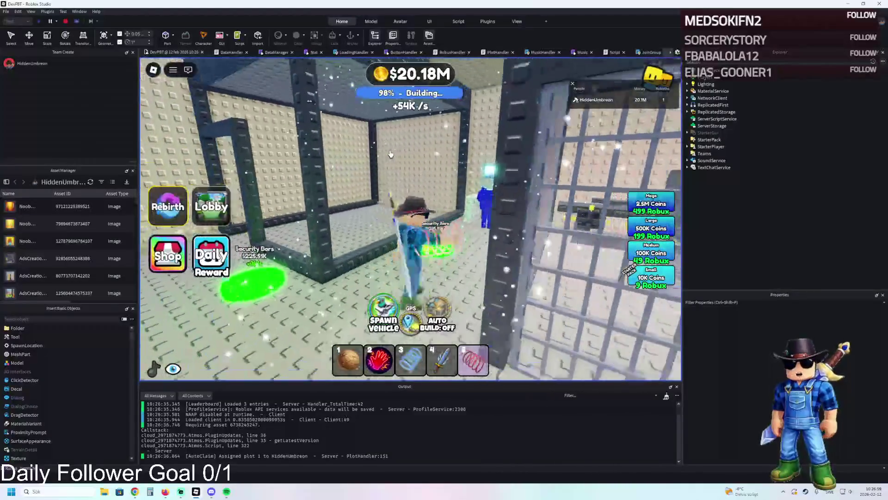
key("s")
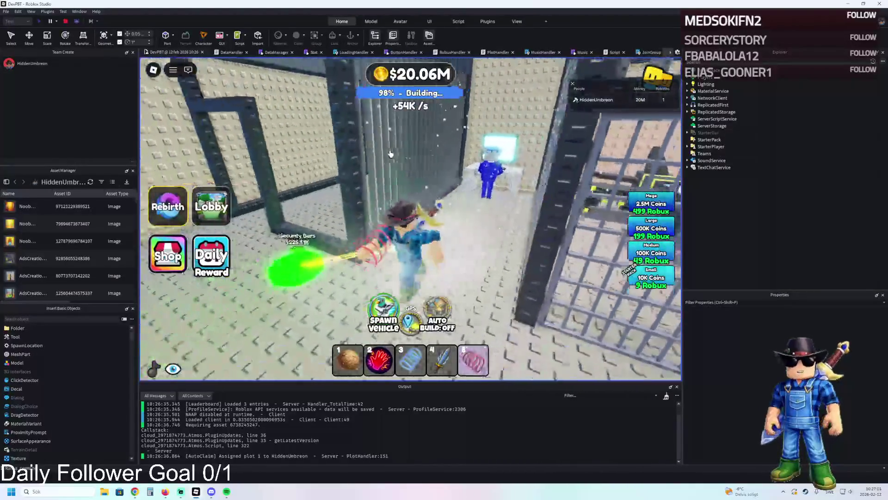
key("a")
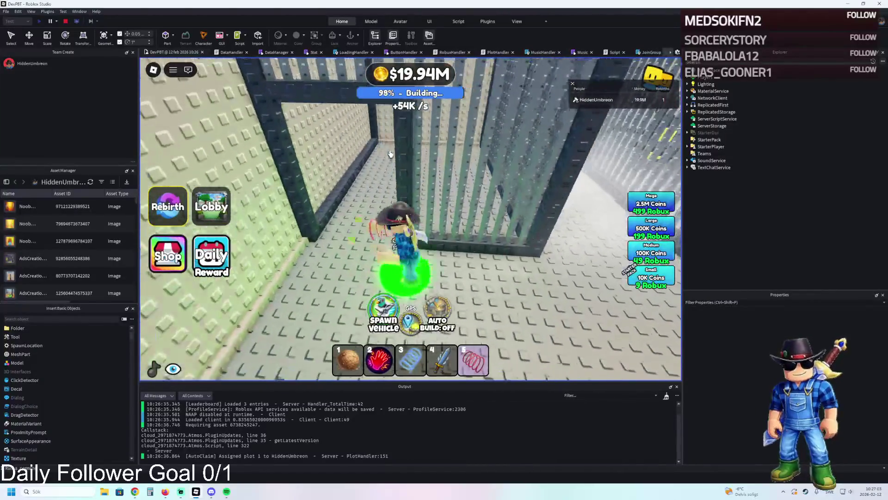
key("s")
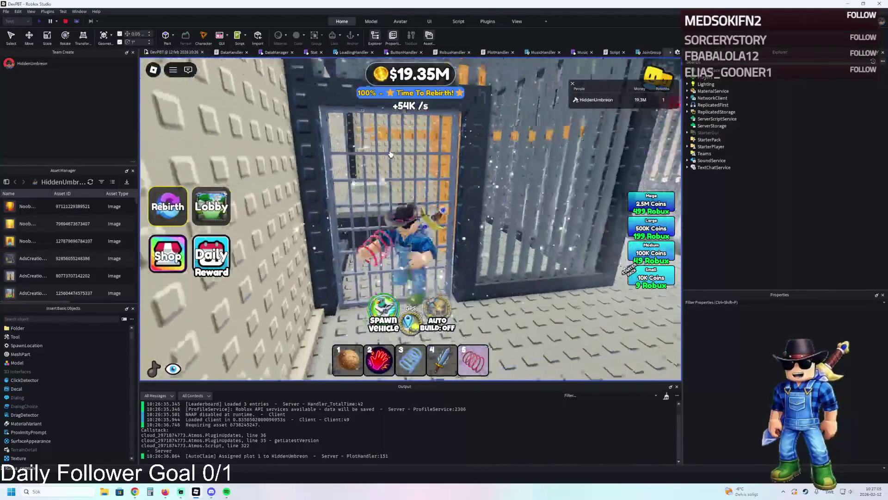
key("a")
Step: Stop the playtest and cut-paste TemplatePlot from ReplicatedStorage into Workspace
left_click(69, 21)
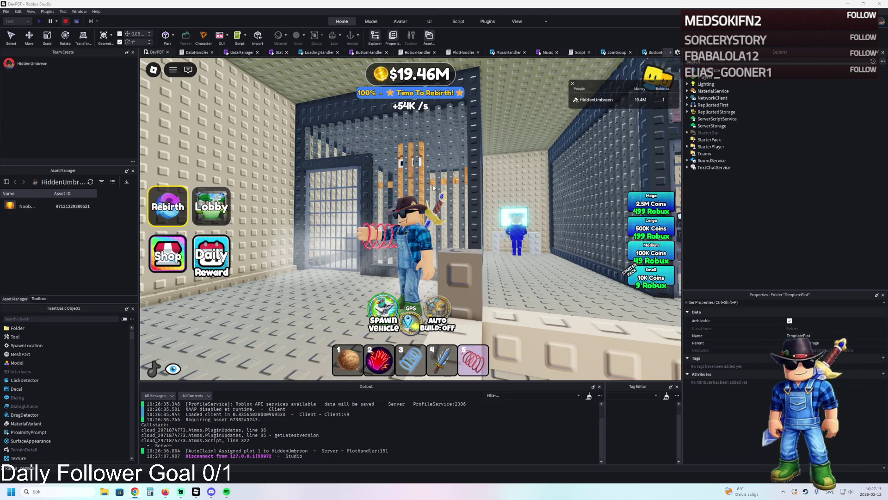
key("ctrl+x")
key("ctrl+v")
key("f")
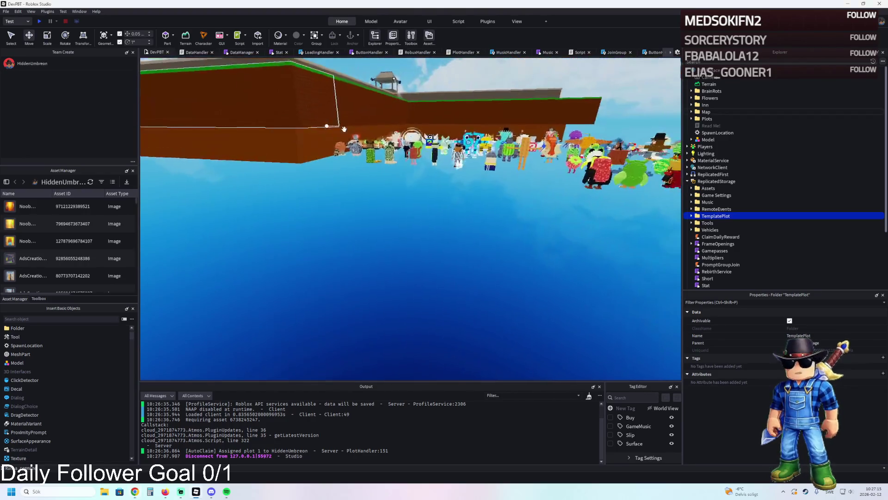
scroll(470, 215, "up", 10)
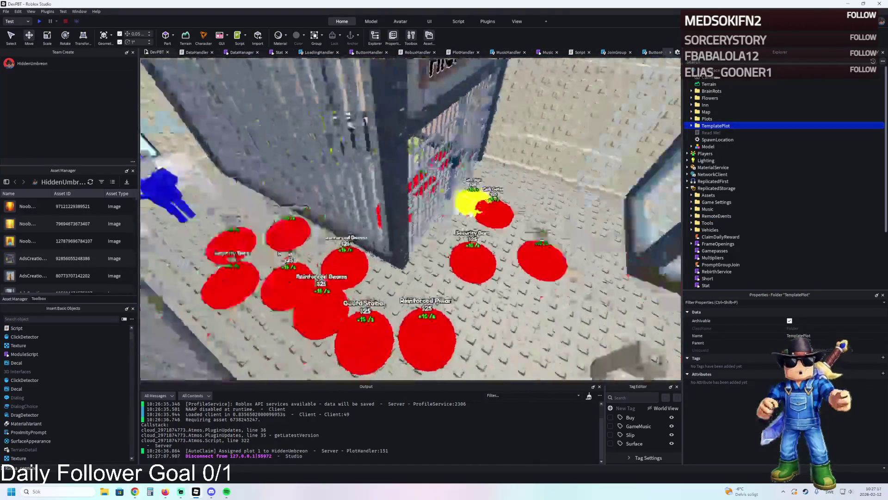
Step: Duplicate the Cell Bed pad 299, rename the copy 300, and place it beside the original
scroll(393, 217, "up", 5)
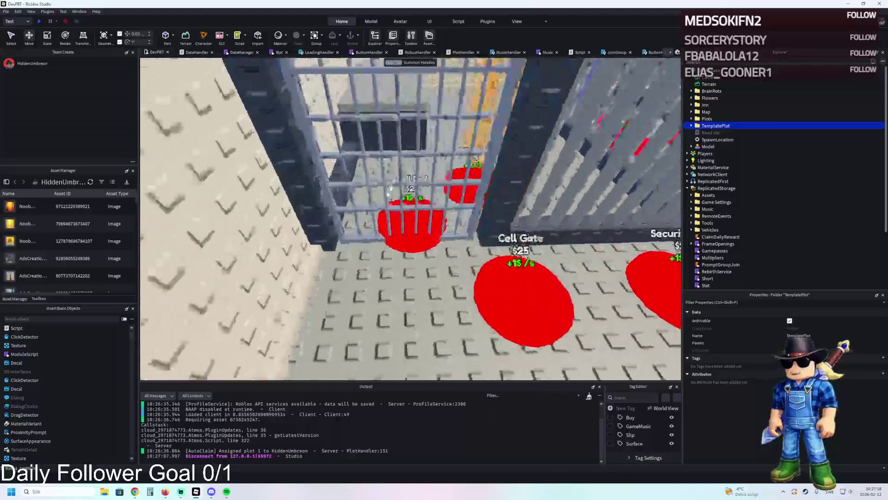
left_click(436, 211)
scroll(436, 211, "up", 2)
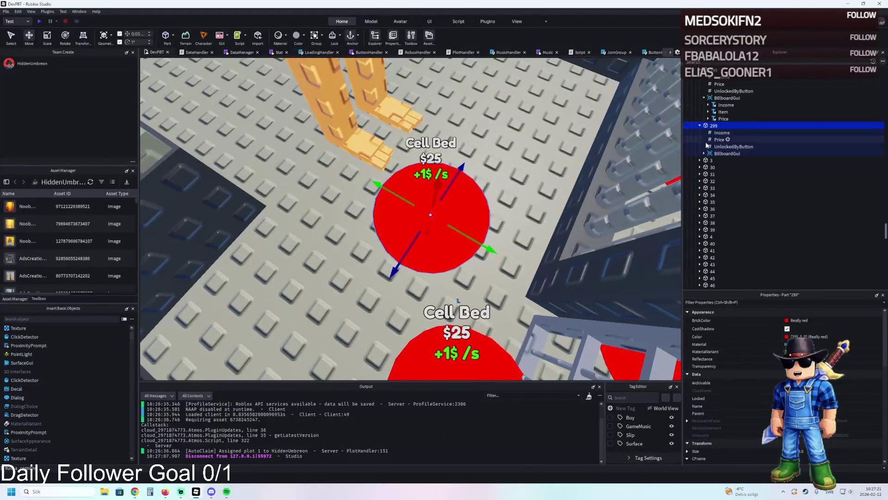
key("ctrl+d")
key("F2")
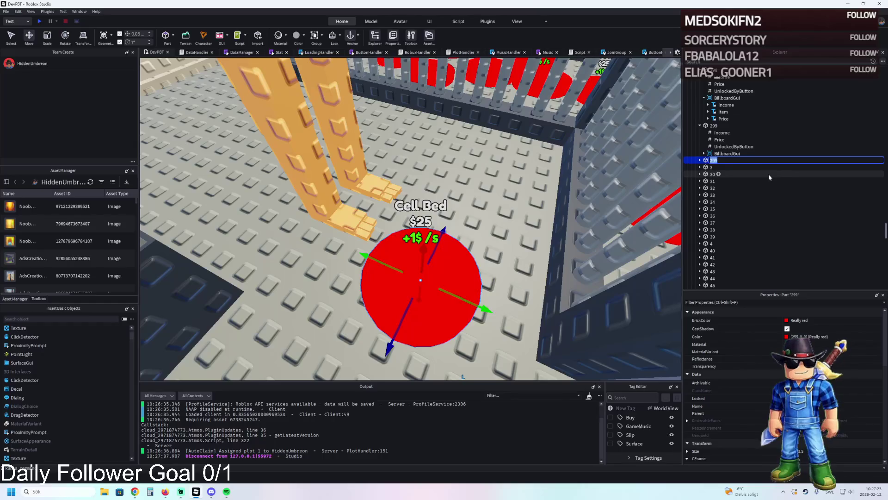
type("300")
key("Return")
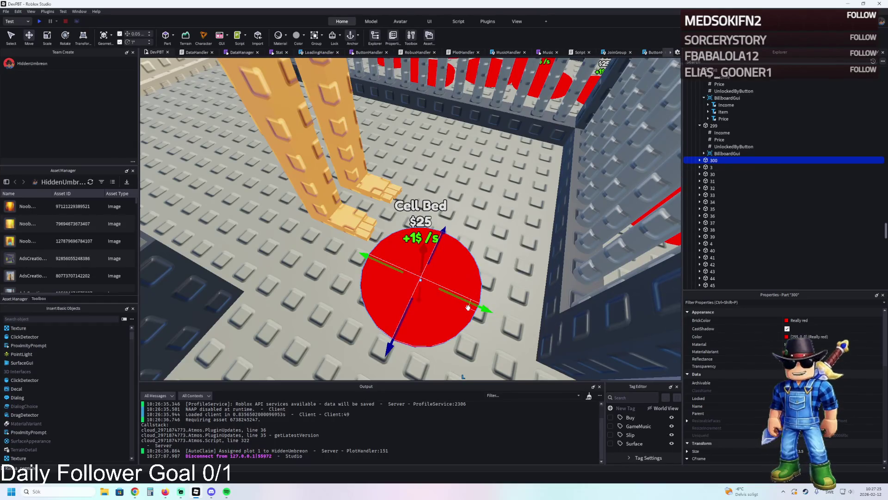
mouse_move(483, 308)
left_mouse_down()
mouse_move(377, 285)
mouse_move(405, 314)
left_mouse_up()
Step: Set pad 300's billboard Item text to 'Cell Sign' and check its Price and UnlockedByButton values
left_click(699, 160)
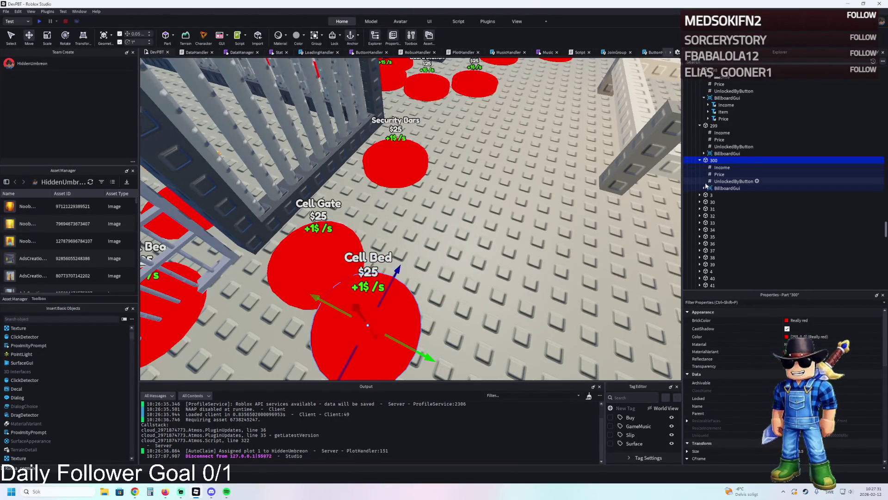
left_click(704, 187)
left_click(723, 202)
scroll(842, 365, "down", 5)
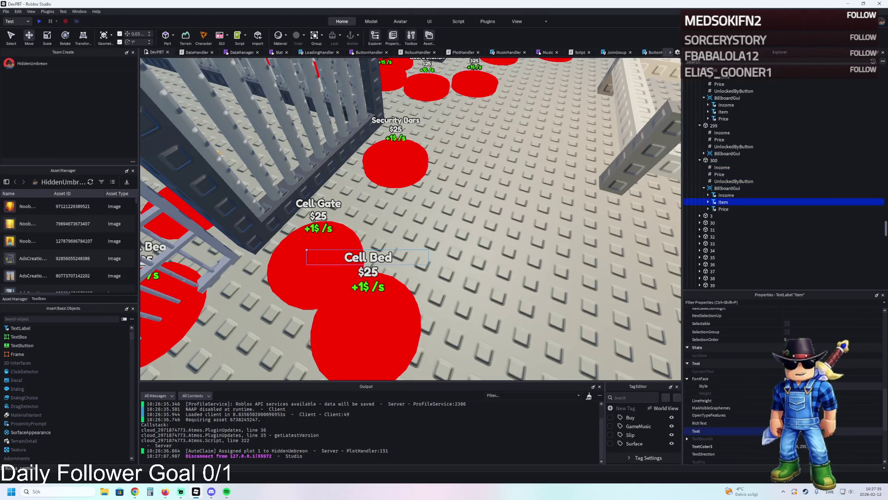
key("Return")
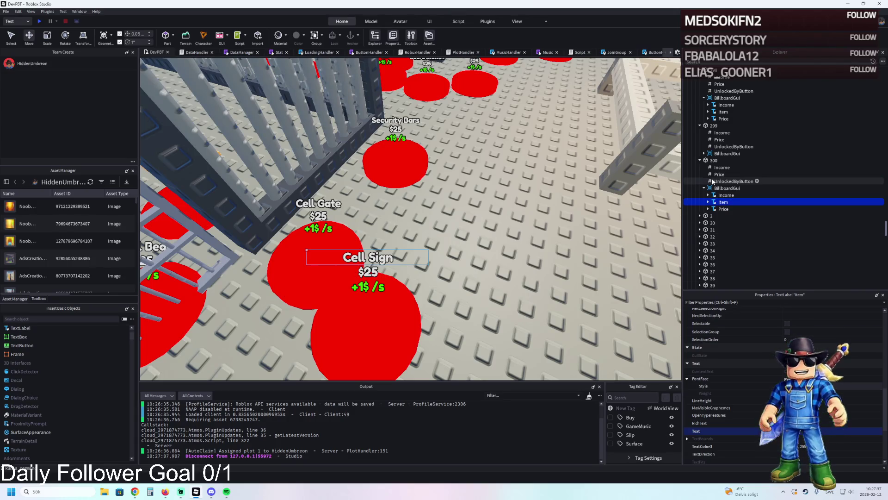
left_click(740, 174)
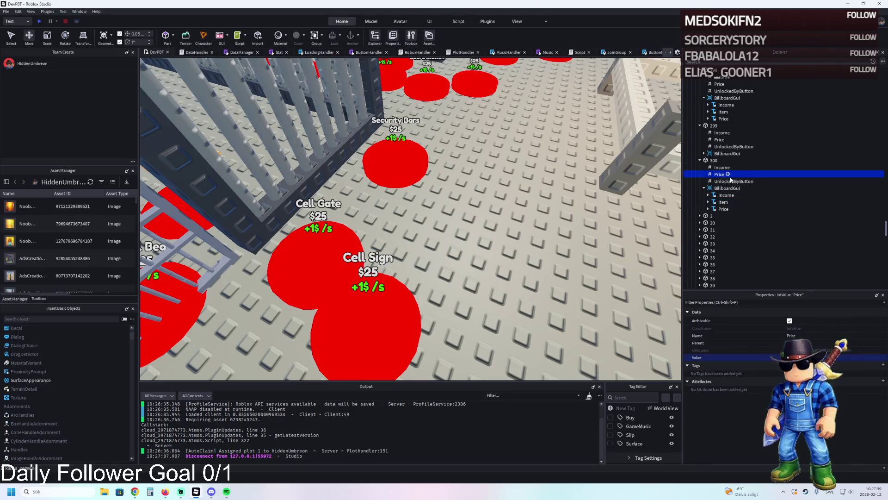
left_click(732, 181)
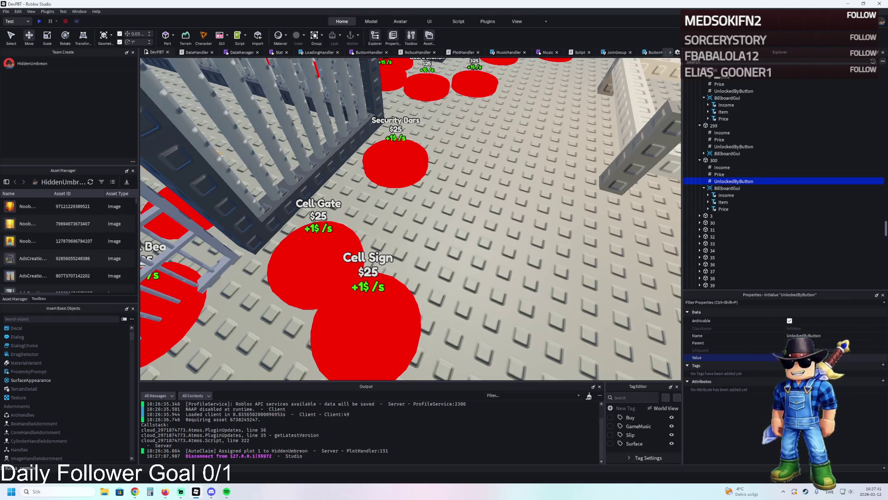
scroll(487, 189, "up", 5)
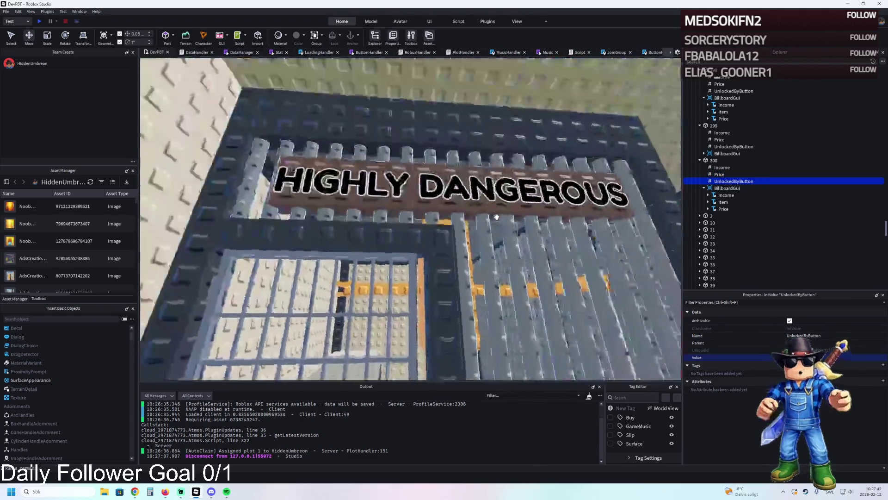
left_click(487, 189)
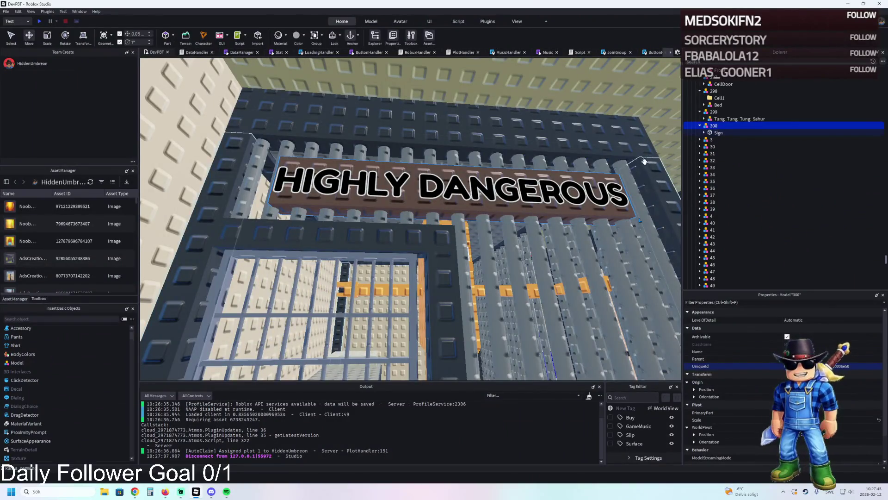
scroll(513, 178, "down", 5)
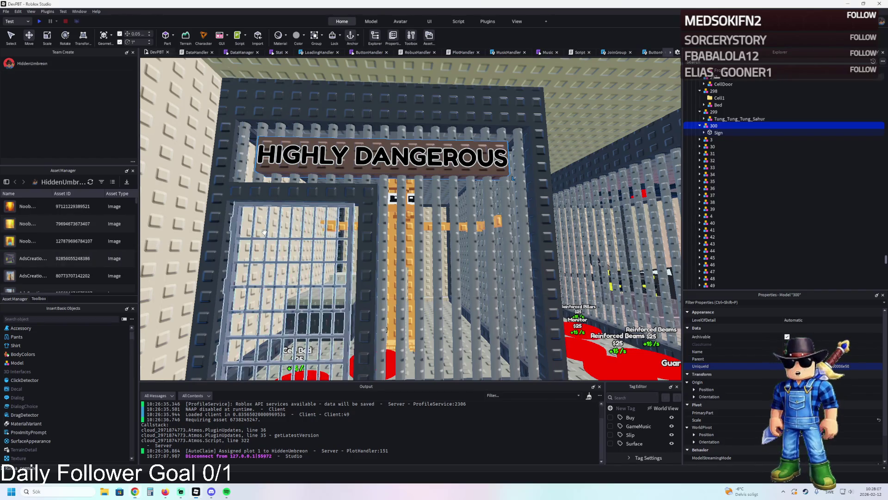
scroll(264, 233, "down", 5)
scroll(265, 232, "down", 4)
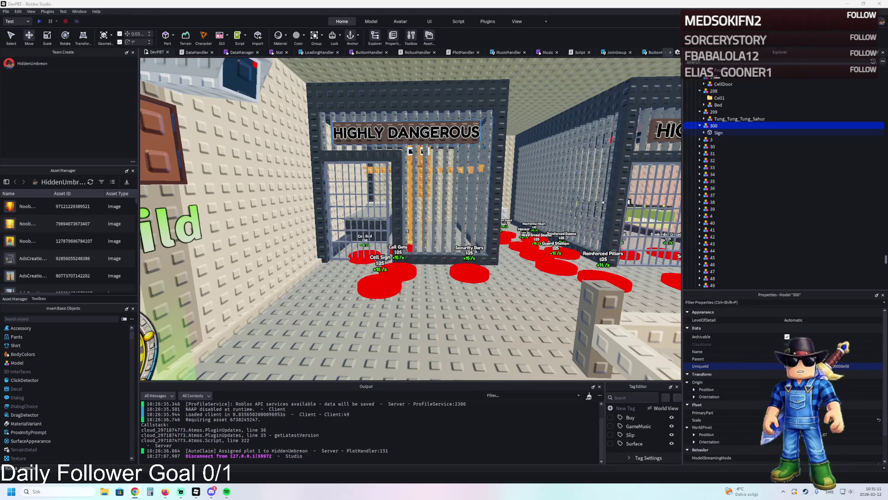
key("s")
key("d")
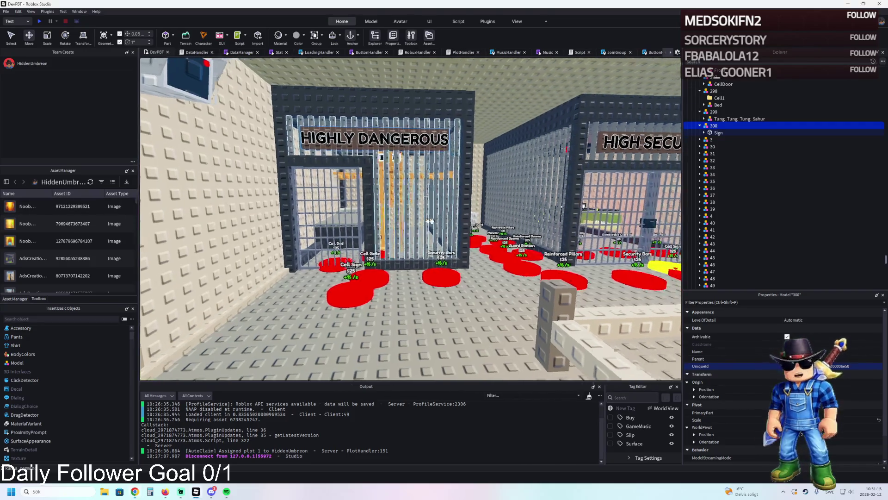
key("w")
key("s")
key("a")
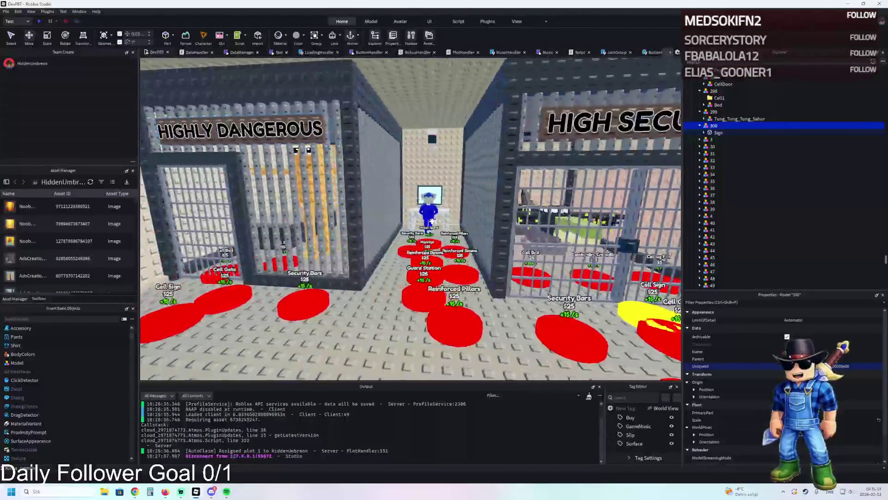
key("w")
key("a")
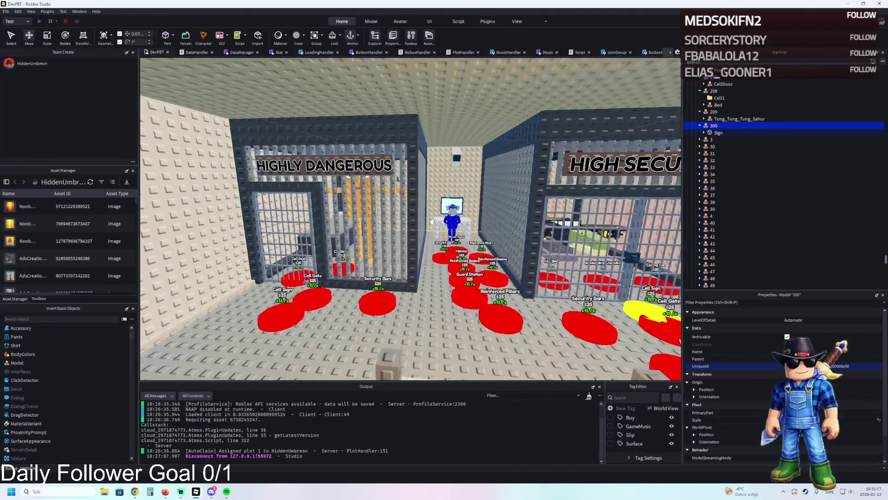
key("a")
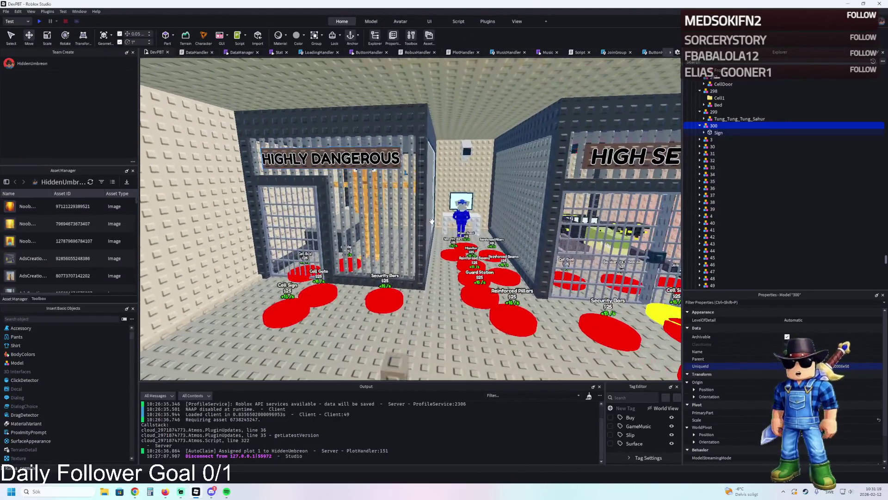
key("s")
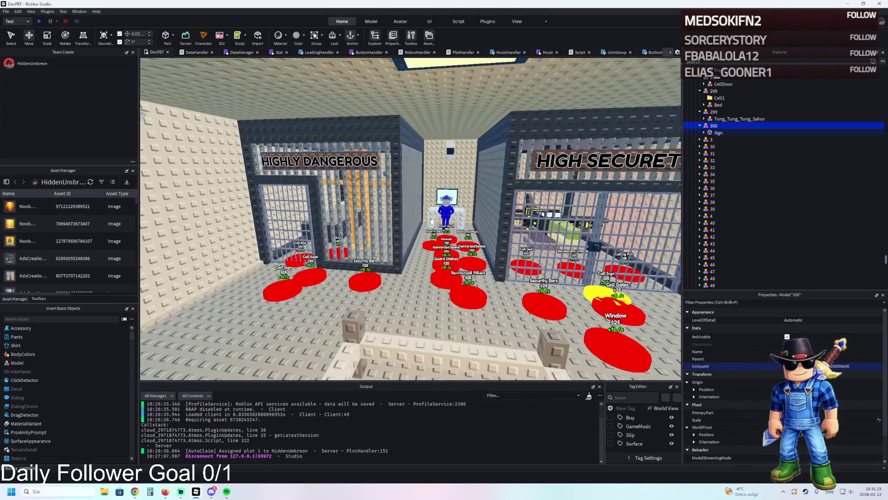
key("a")
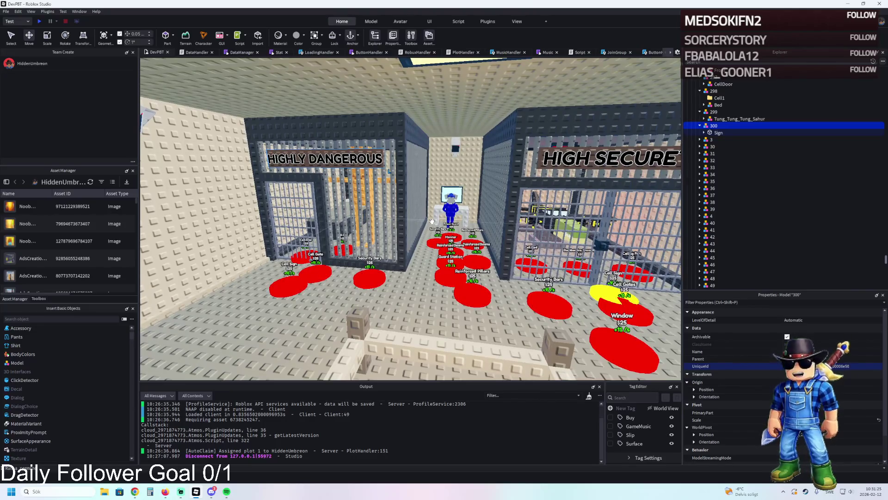
key("w")
key("d")
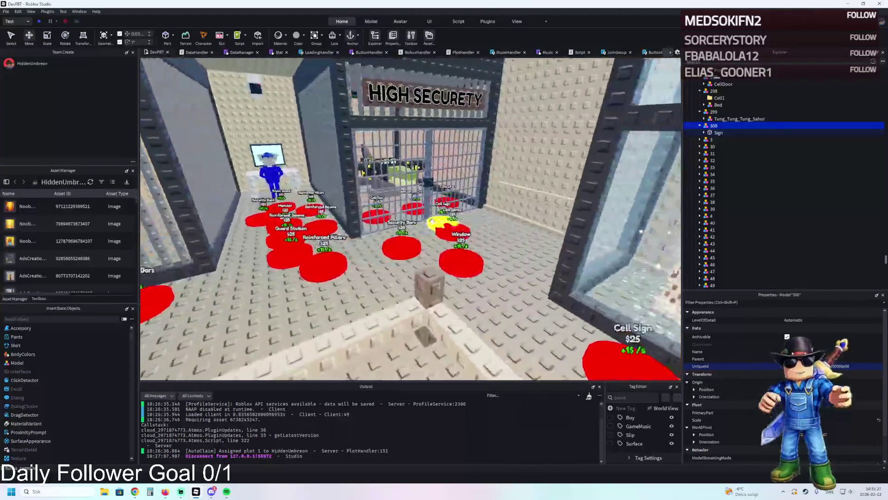
key("s")
key("a")
key("w")
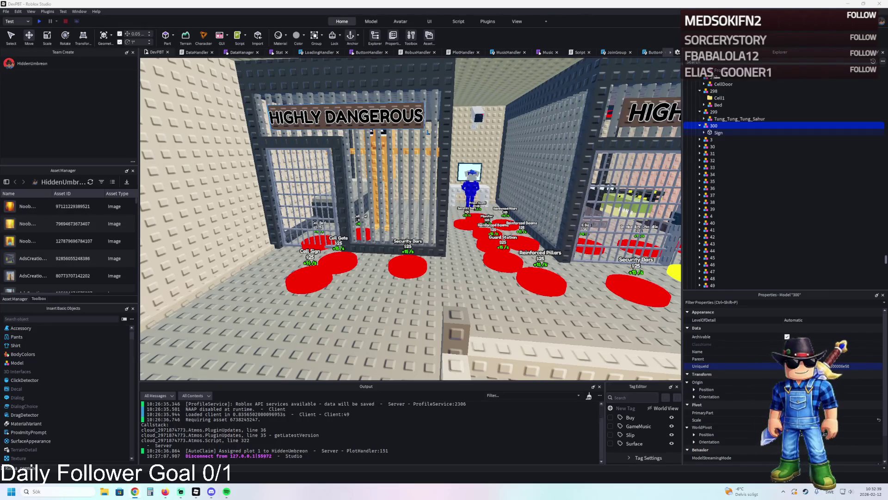
key("d")
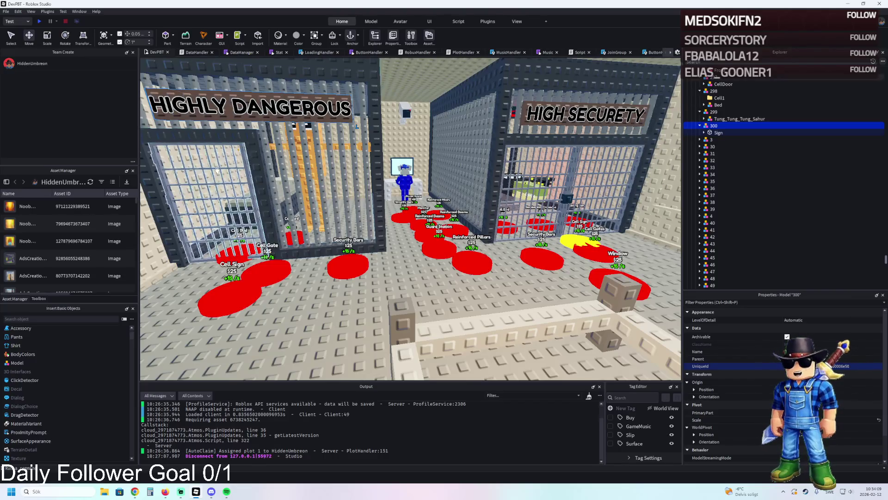
key("a")
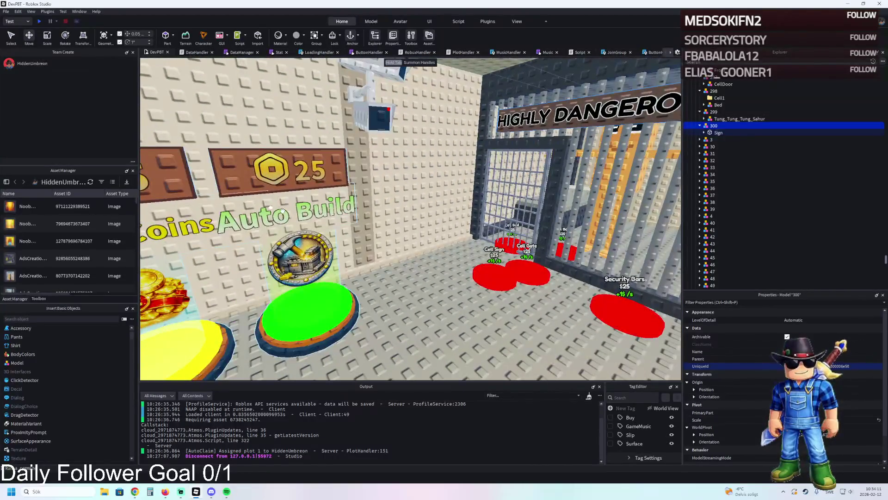
Step: Select the Cell Sign pad (Part 300) by the Highly Dangerous cell and centre it in view
key("d")
left_click(428, 241)
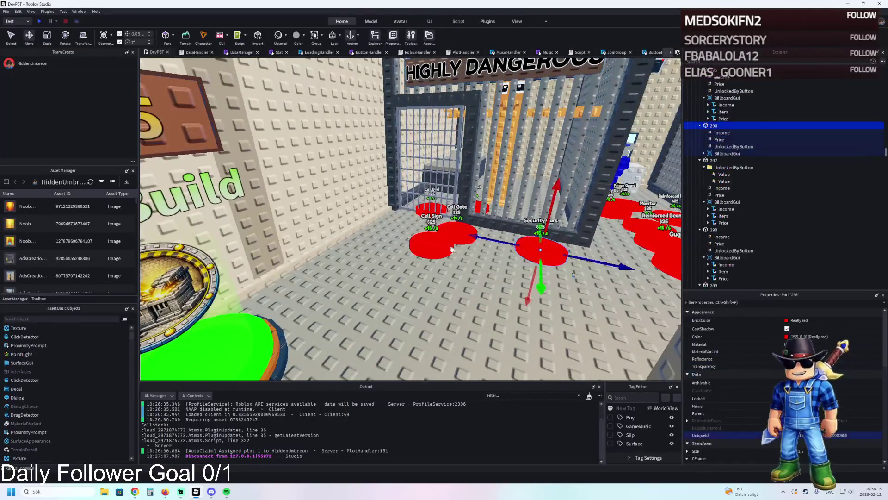
key("w")
key("a")
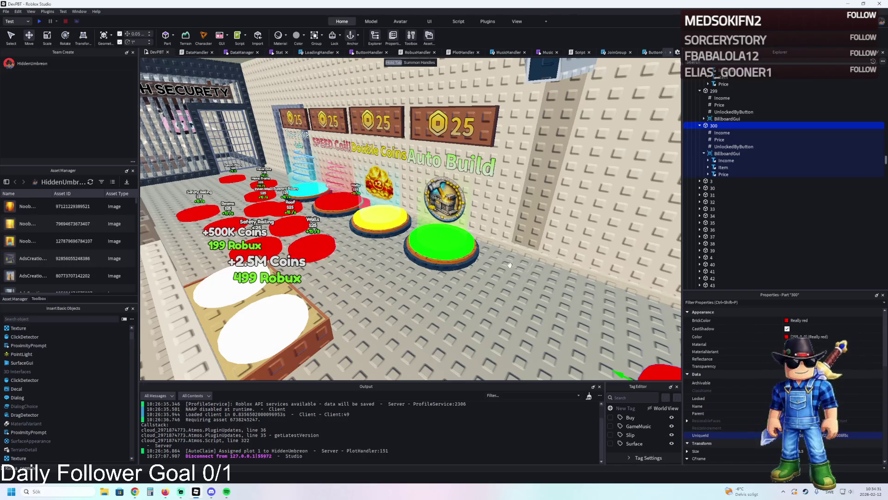
key("f")
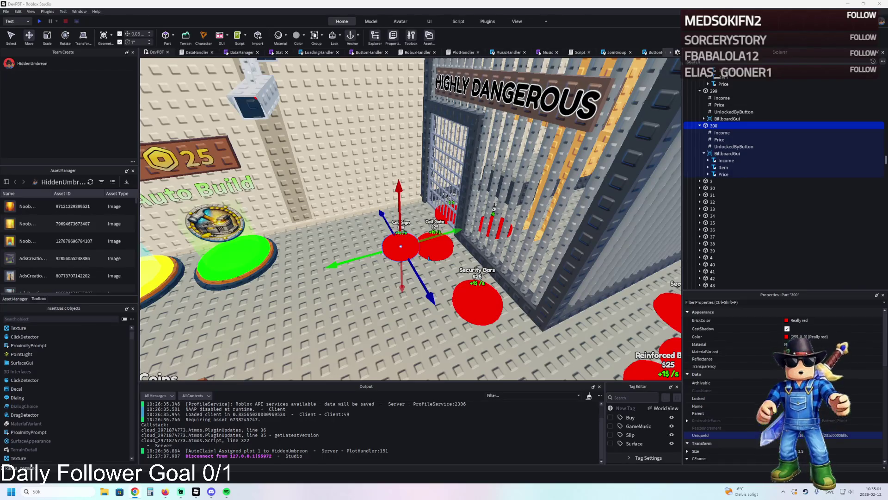
Step: Duplicate Cell Sign pad 300 and slide the copy left toward the Auto Build buttons
key("a")
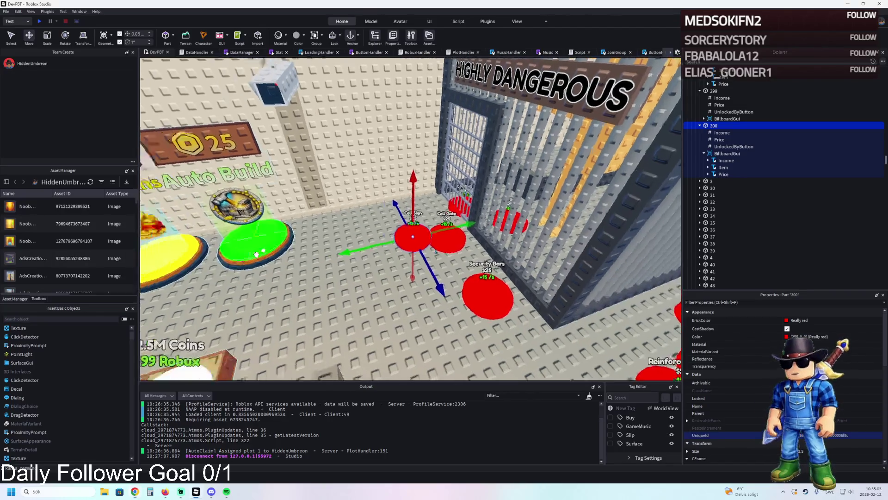
key("w")
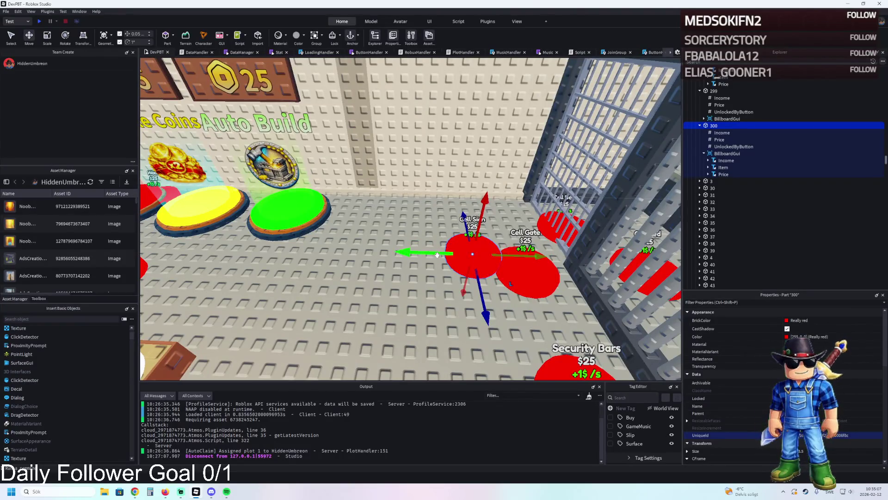
mouse_move(437, 255)
left_mouse_down()
mouse_move(416, 242)
mouse_move(248, 231)
mouse_move(276, 212)
mouse_move(379, 286)
mouse_move(398, 324)
mouse_move(465, 310)
left_mouse_up()
key("ctrl+d")
key("f")
key("F2")
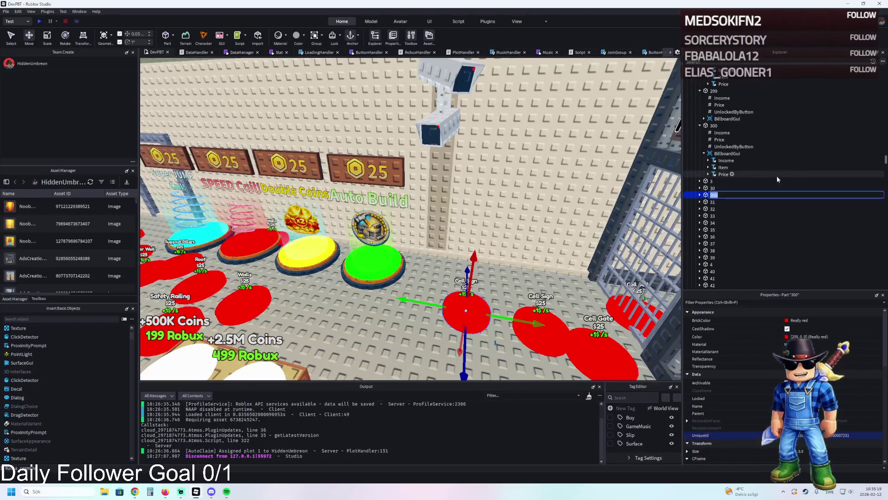
Step: Name the copied pad 301 and expand its contents in Explorer
type("301")
key("Return")
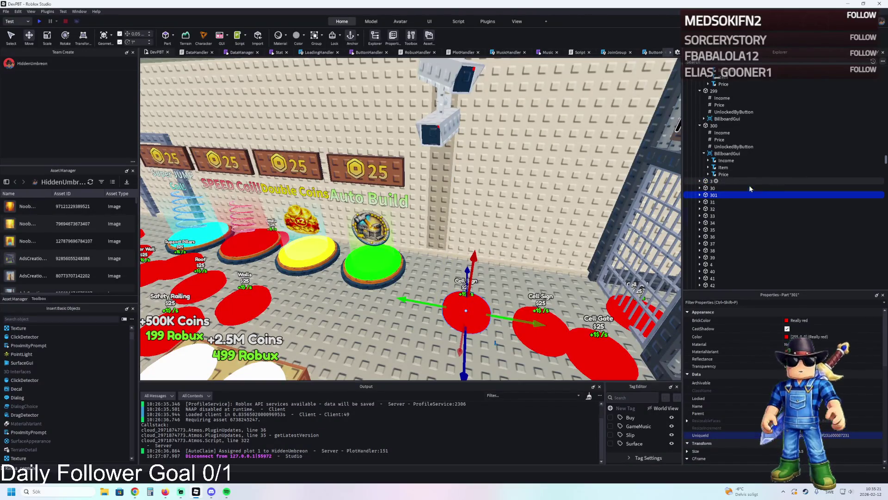
left_click(700, 194)
left_click(730, 216)
left_click(731, 216)
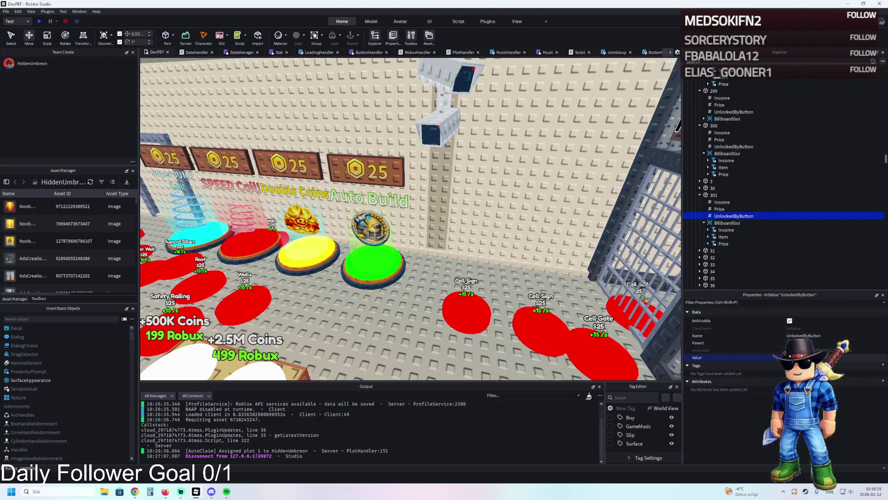
Step: Compare pad 301's Item label with the Pillars pad 208's sign label
left_click(723, 236)
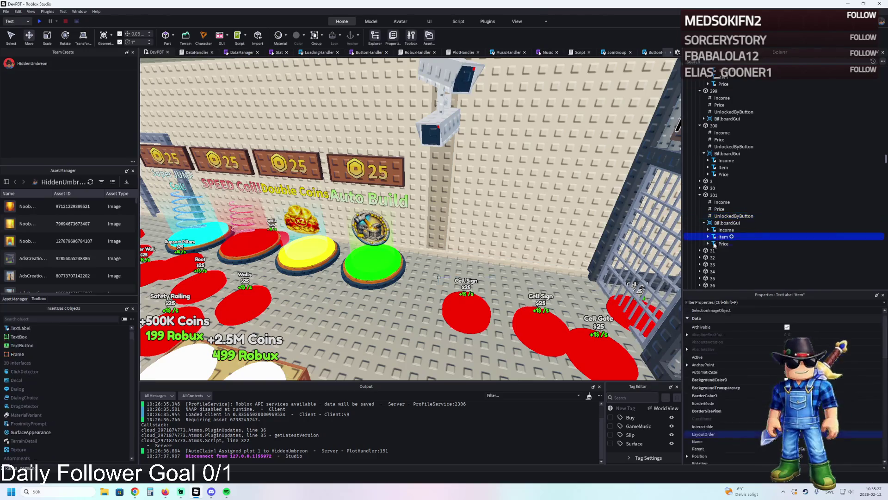
key("f")
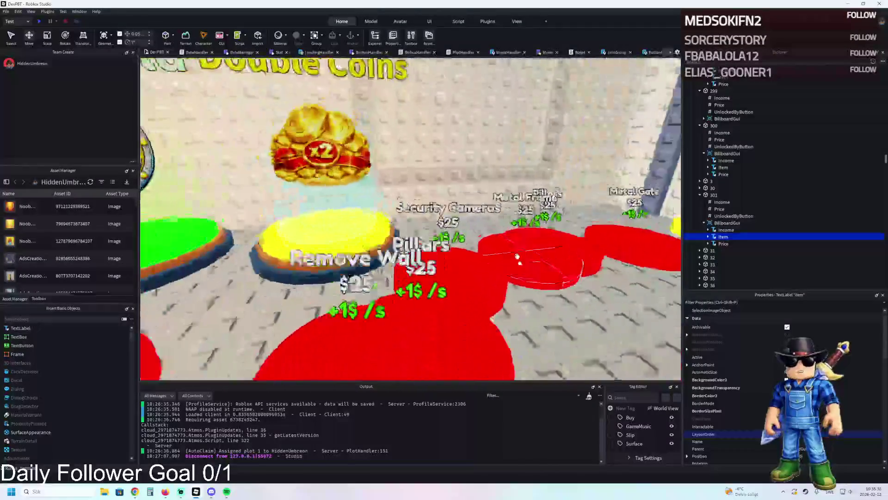
left_click(463, 305)
left_click(700, 125)
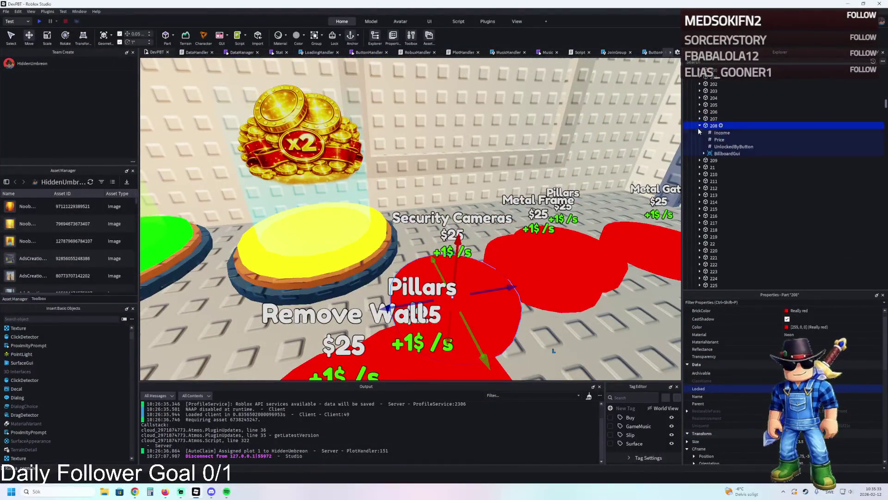
left_click(723, 167)
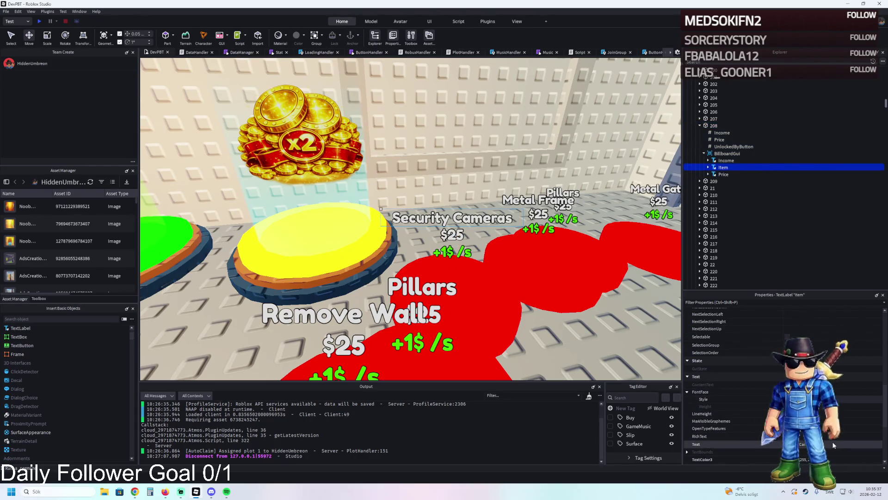
Step: Set pad 301's sign label to 'Security Cameras' and confirm its $25 price
key("f")
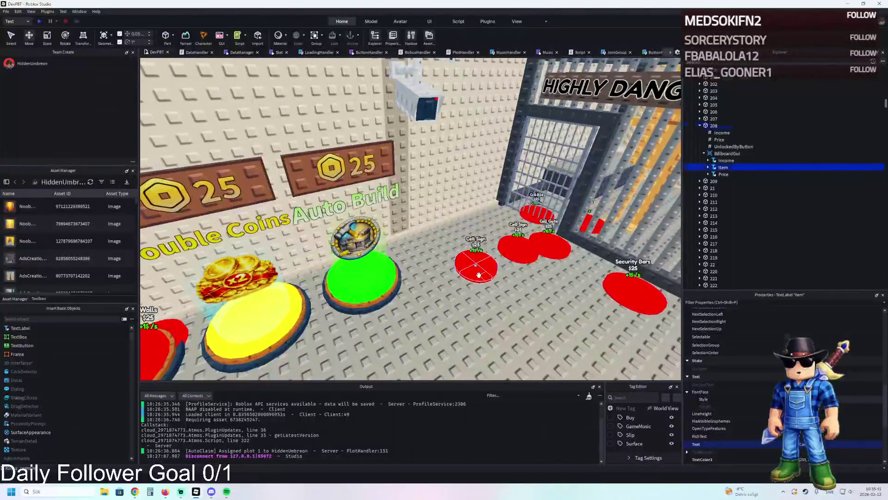
left_click(476, 265)
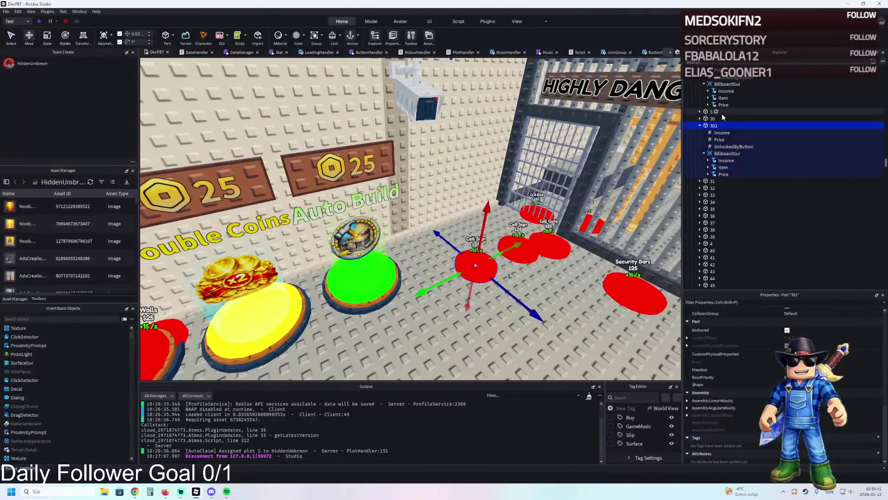
left_click(723, 167)
type("Security Cameras")
key("Return")
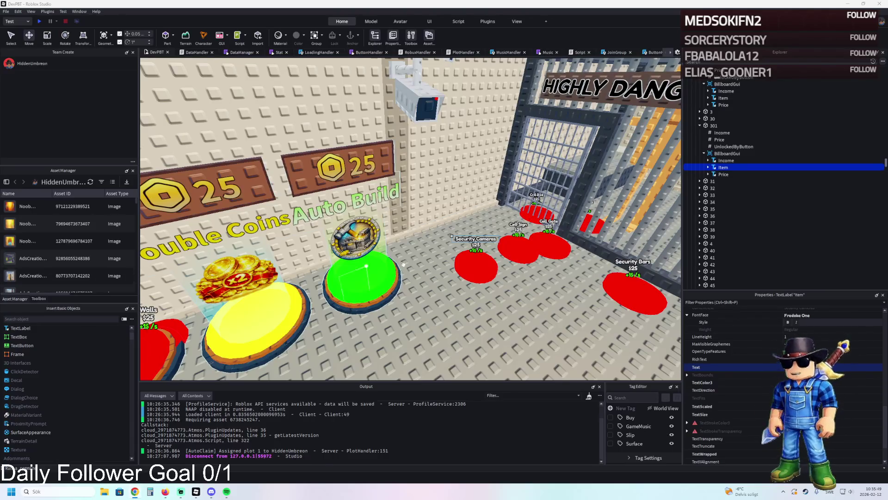
left_click(718, 140)
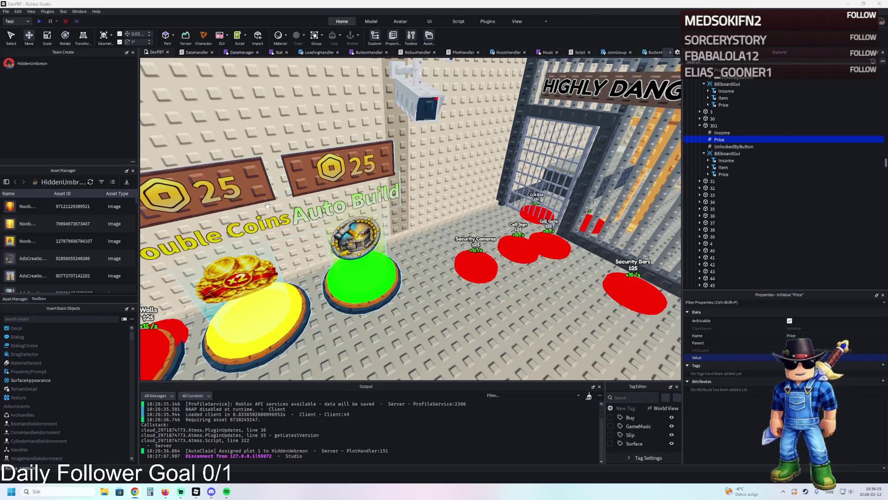
scroll(457, 291, "down", 5)
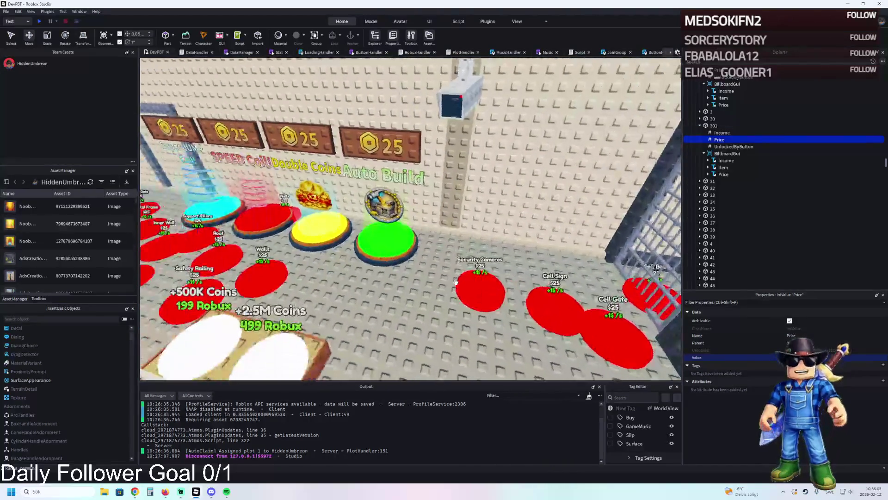
left_click(463, 281)
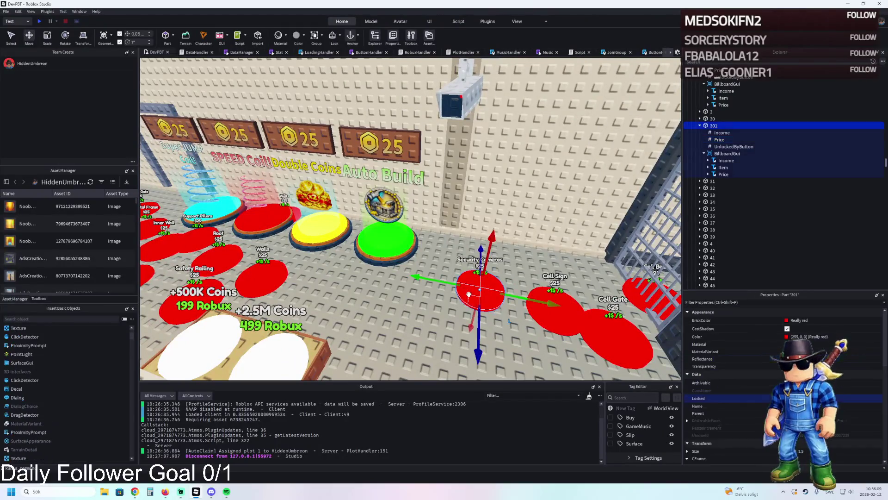
Step: Duplicate the Security Cameras pad and move the copy 7.5 studs along the blue axis
scroll(462, 178, "up", 5)
scroll(462, 178, "down", 5)
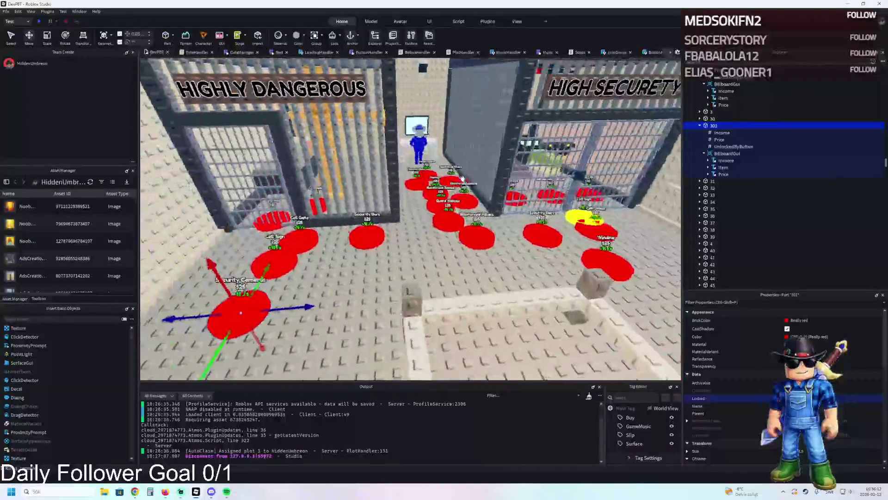
key("ctrl+d")
mouse_move(285, 296)
left_mouse_down()
mouse_move(371, 292)
mouse_move(422, 236)
mouse_move(415, 246)
left_mouse_up()
scroll(410, 217, "up", 3)
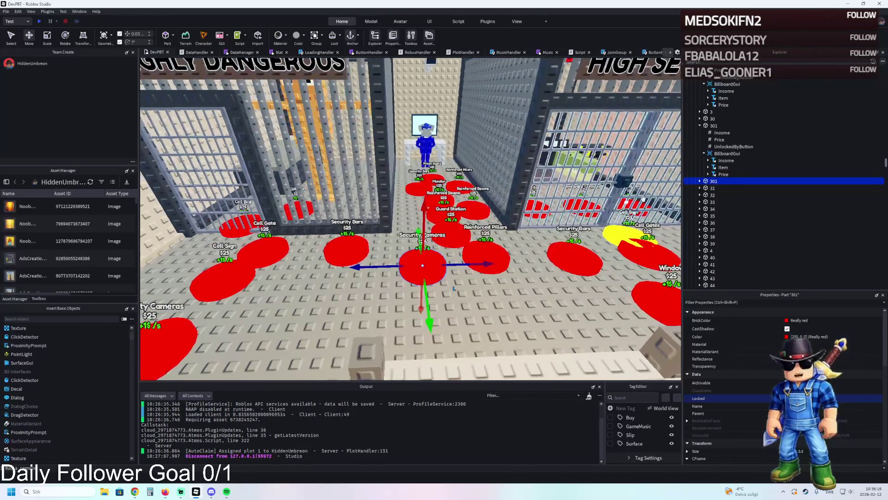
Step: Rename the copy to 302 and select its billboard Item label's Text property
left_click(790, 180)
type("302")
key("Return")
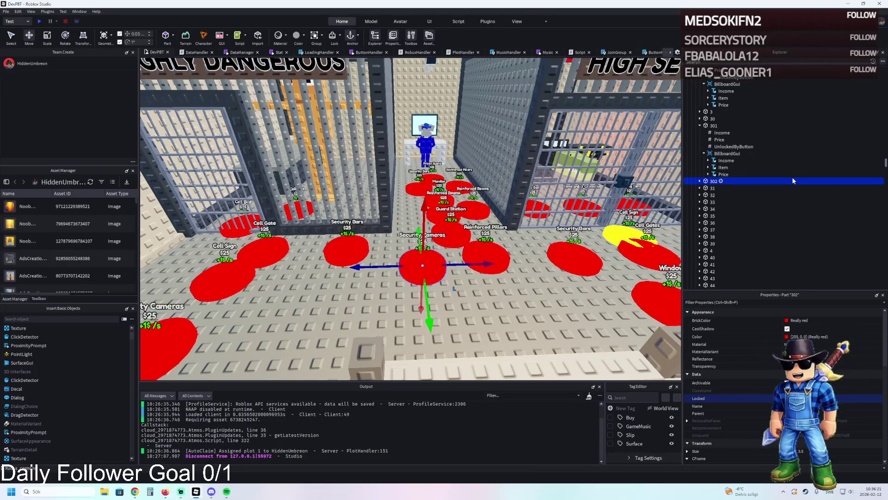
left_click(722, 209)
left_click(731, 223)
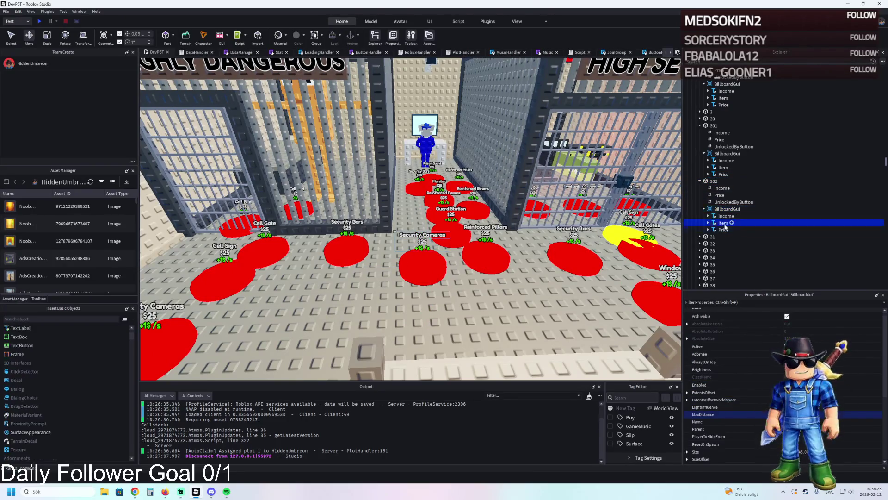
scroll(787, 416, "down", 1)
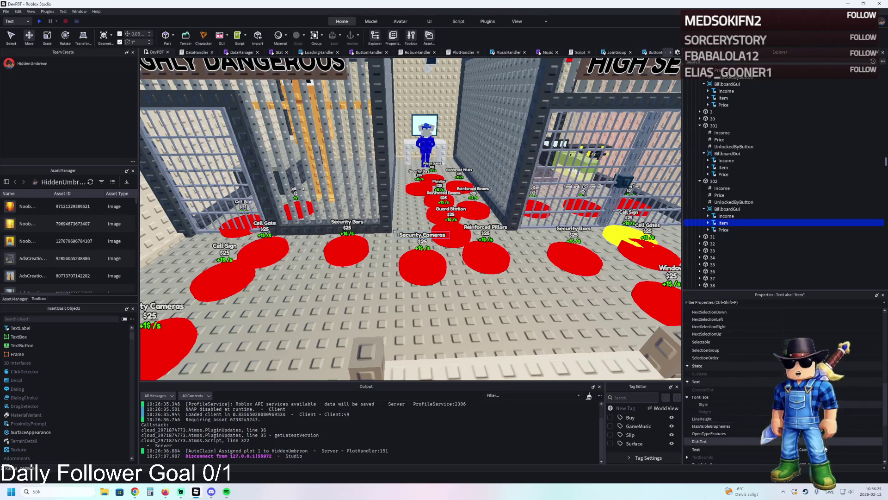
left_click(828, 448)
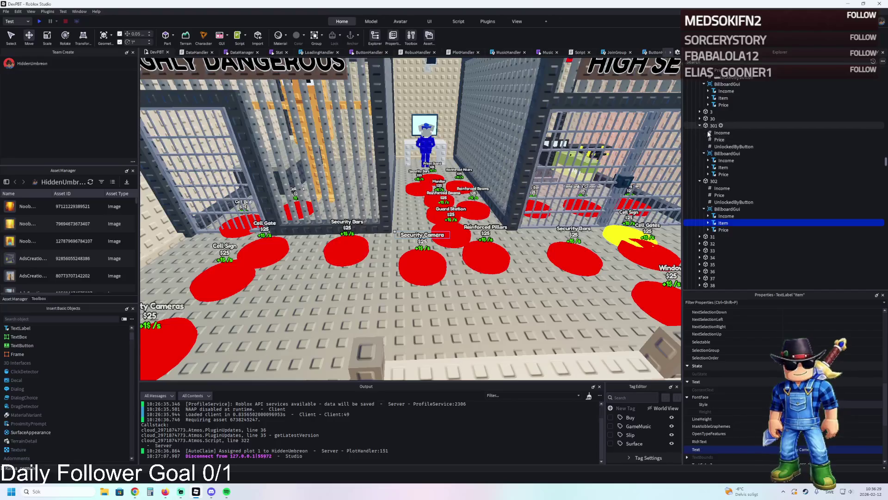
Step: Inspect button 302's UnlockedByButton and Price values
left_click(714, 201)
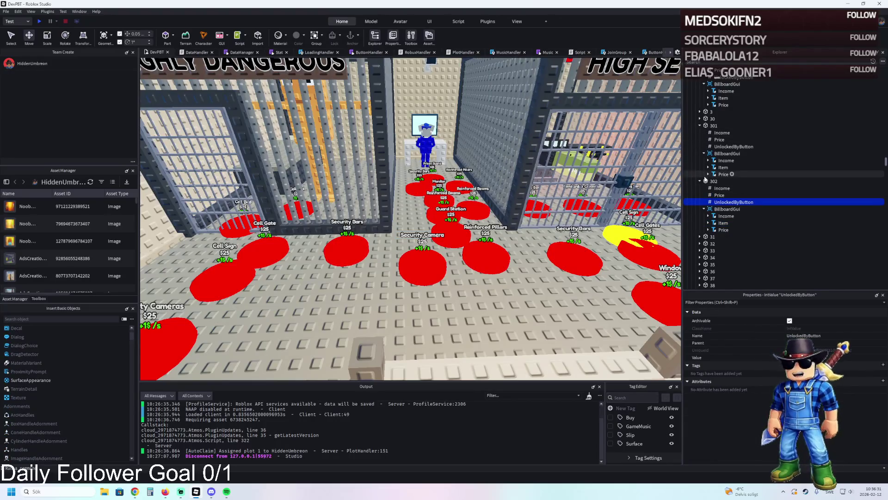
left_click(714, 181)
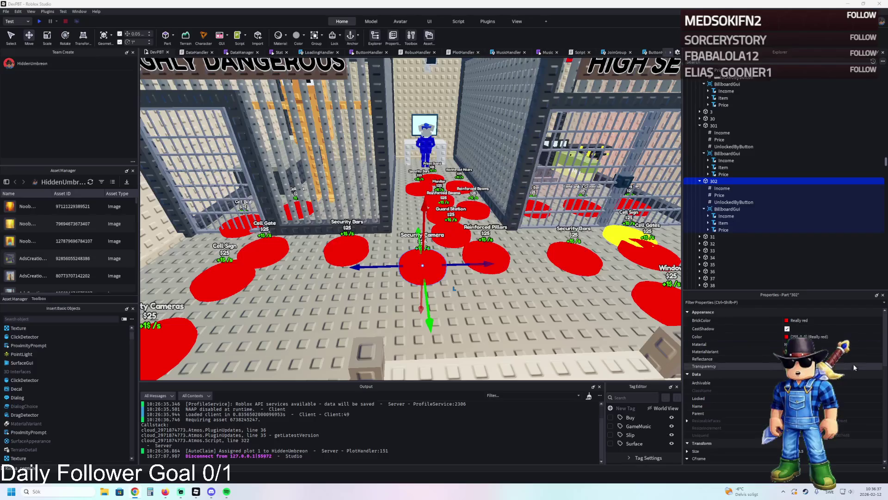
left_click(736, 195)
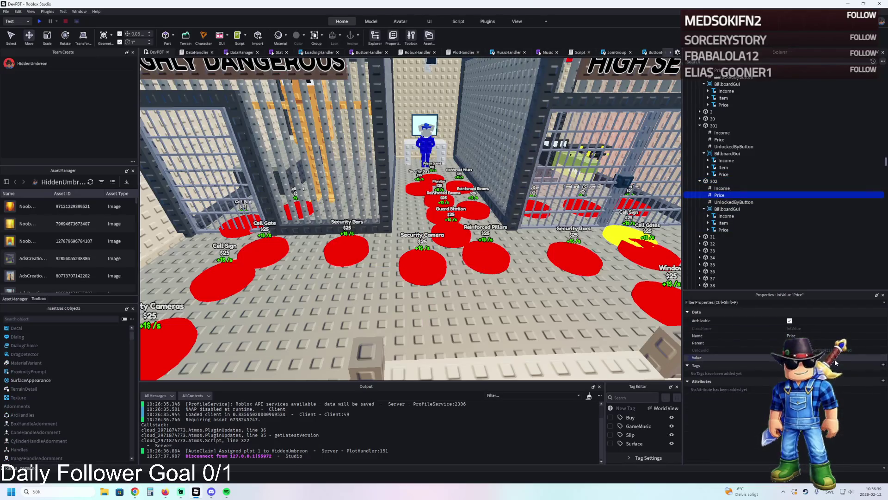
left_click_drag(720, 195, 711, 182)
Step: Focus on button 302's Security Camera pad and nudge it slightly right
left_click(711, 180)
key("f")
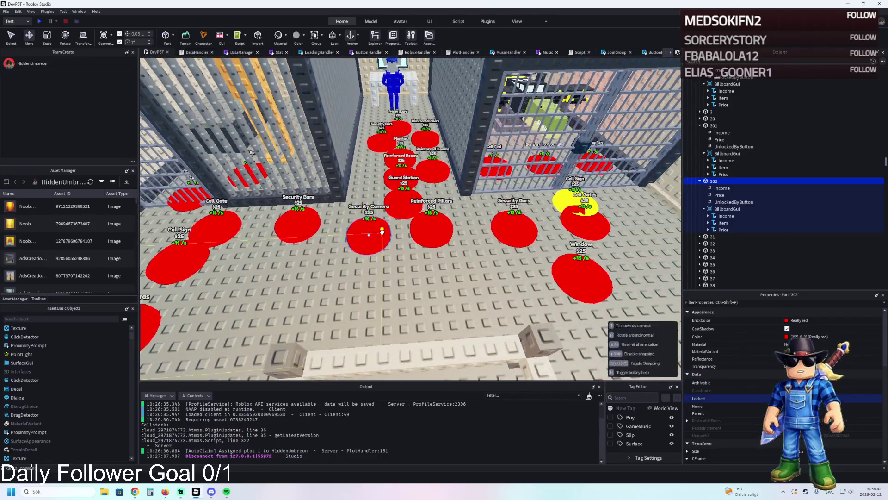
left_click_drag(382, 231, 397, 226)
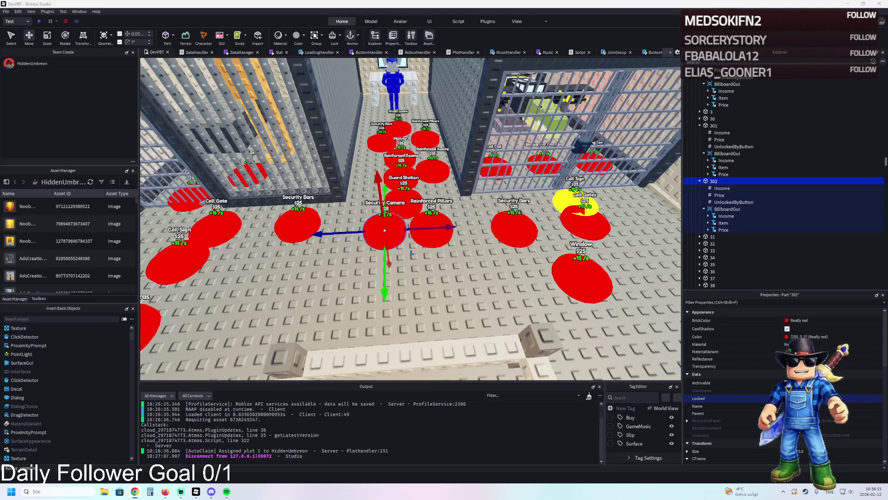
key("ctrl+z")
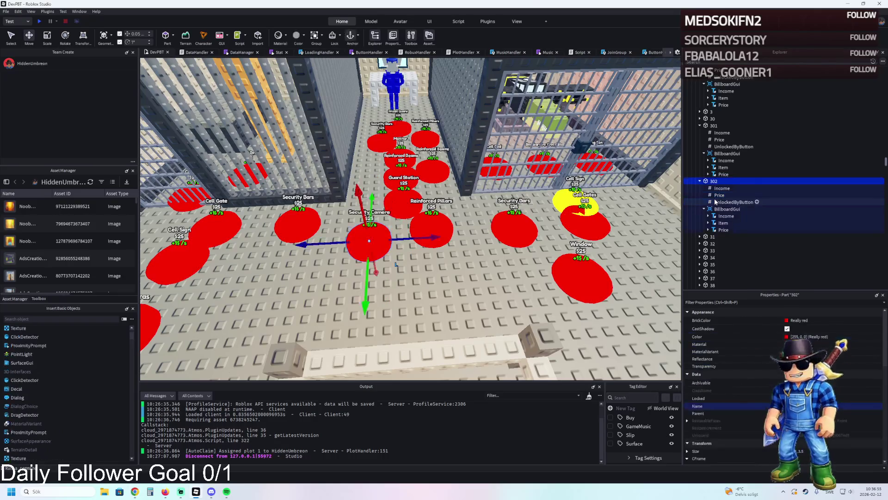
left_click(720, 195)
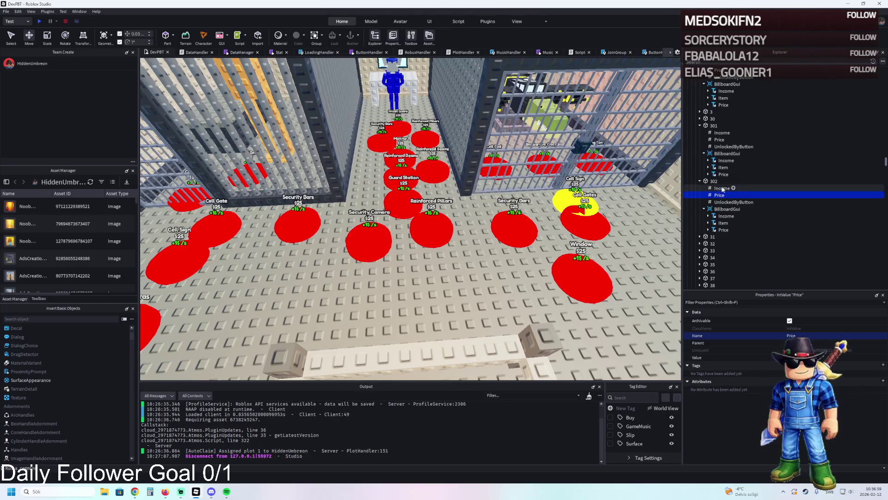
left_click(715, 181)
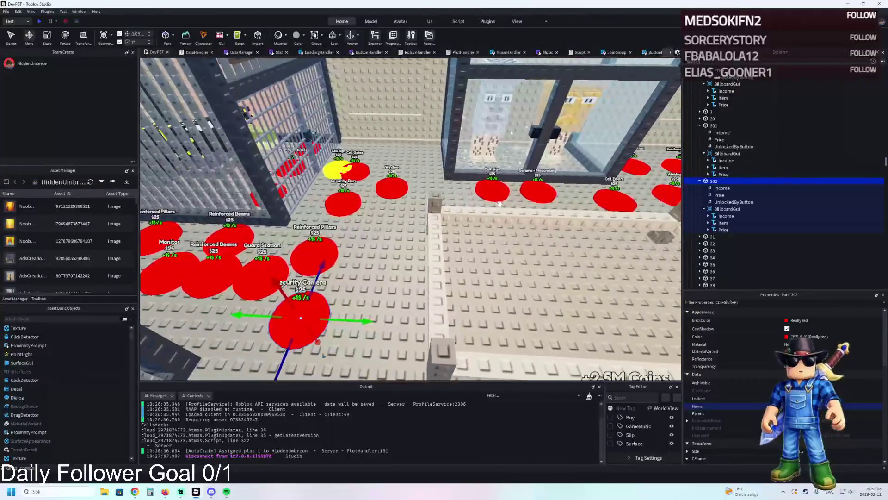
Step: Duplicate button 302 onto the next cell's floor and rename the copy 303
key("ctrl+d")
left_click_drag(348, 325, 499, 317)
key("F2")
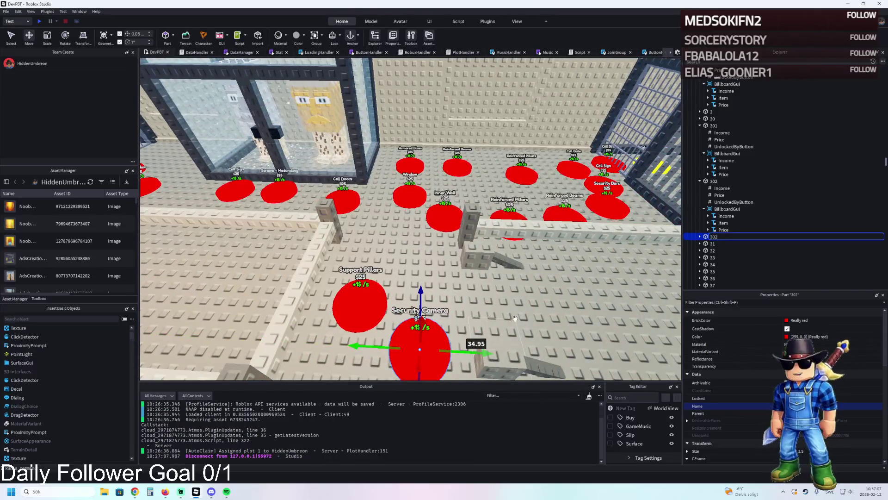
type("303")
key("Return")
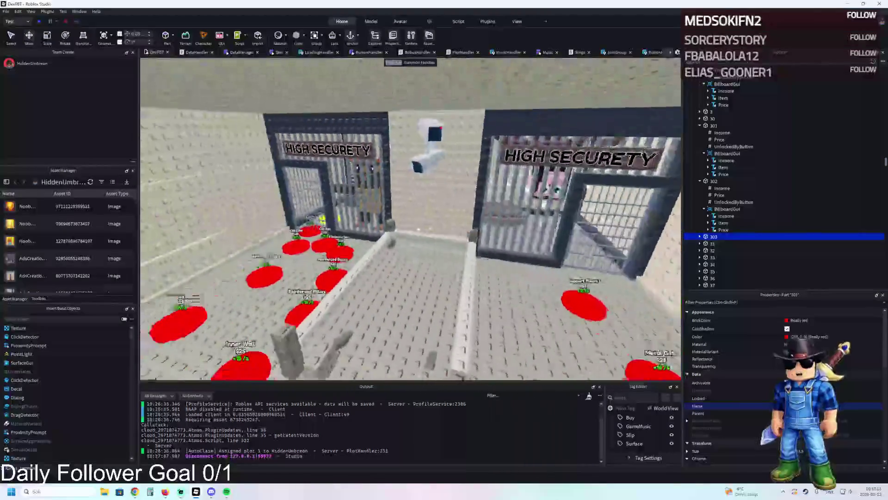
left_click(409, 267)
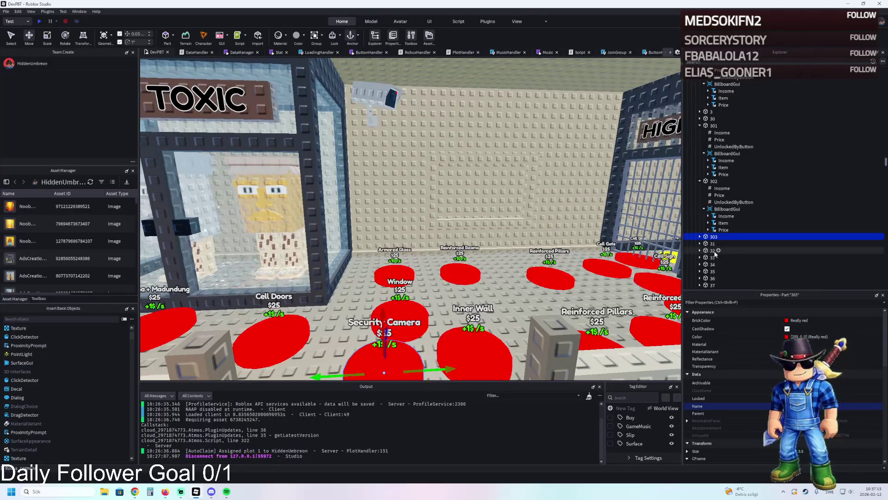
Step: Duplicate button 303, name the copy 304, and check its Price value
key("ctrl+d")
key("F2")
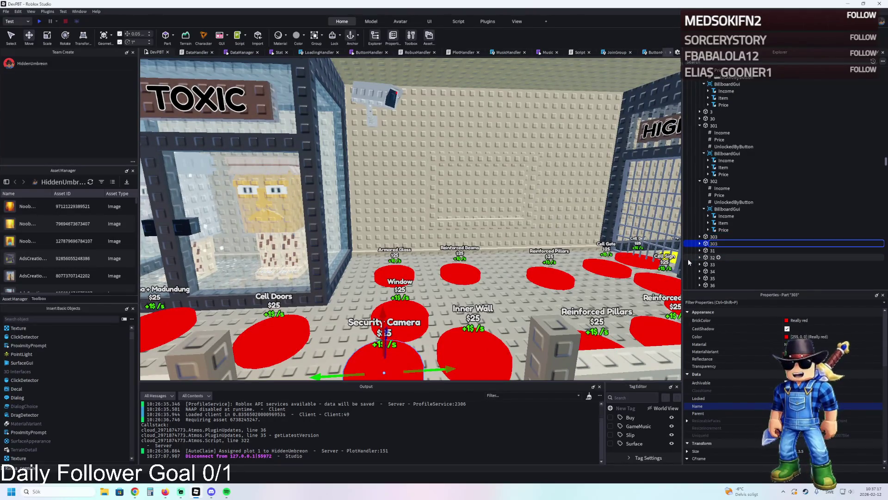
type("304")
key("Return")
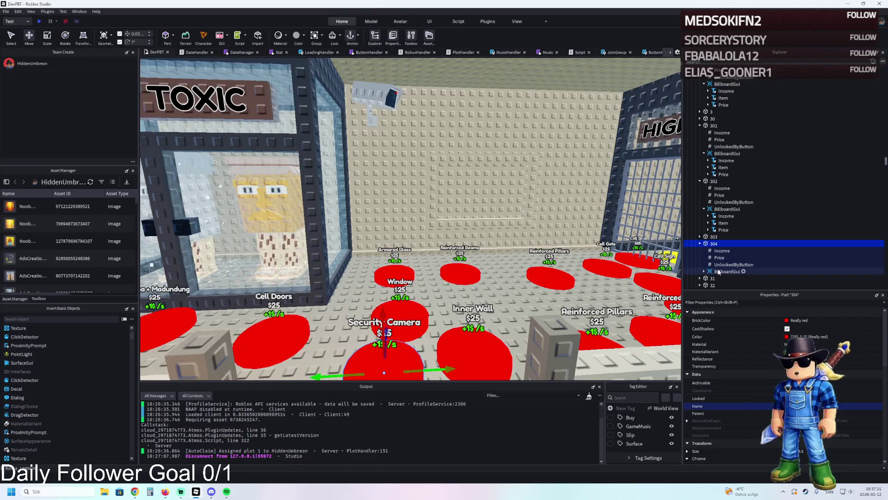
left_click(720, 257)
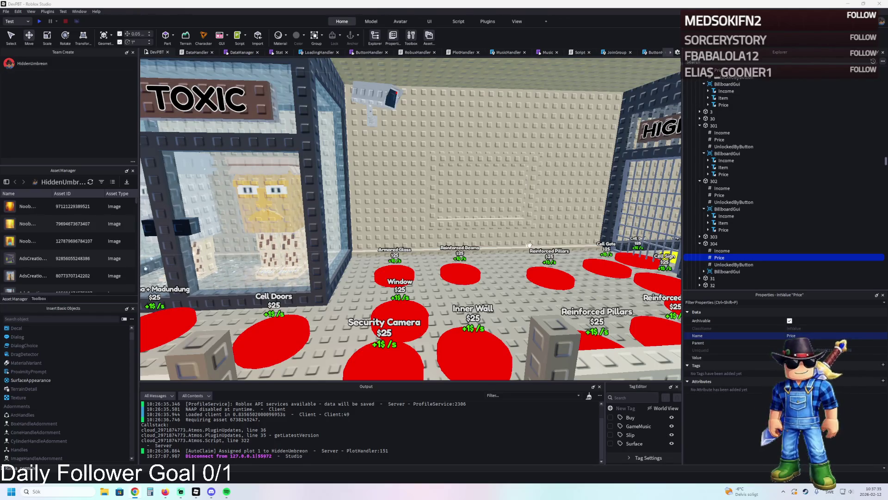
Step: Move button 304 beside the Safety Railing pad near the High Security cell
key("q")
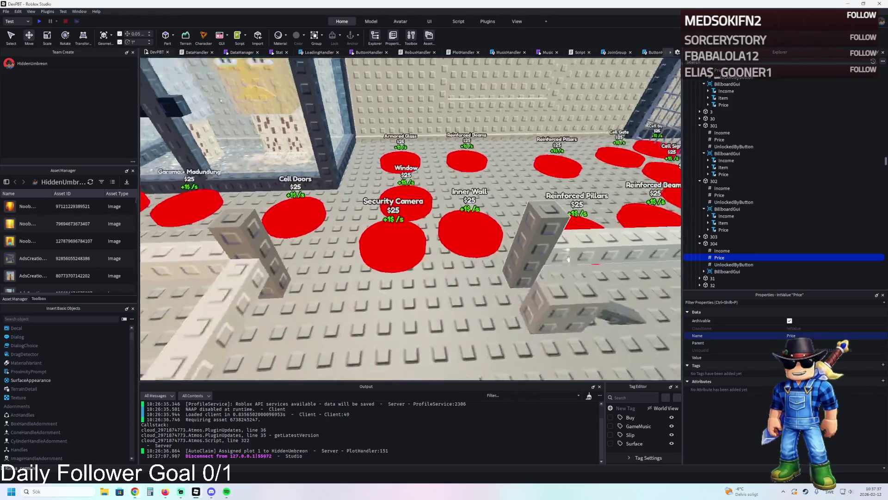
left_click(709, 244)
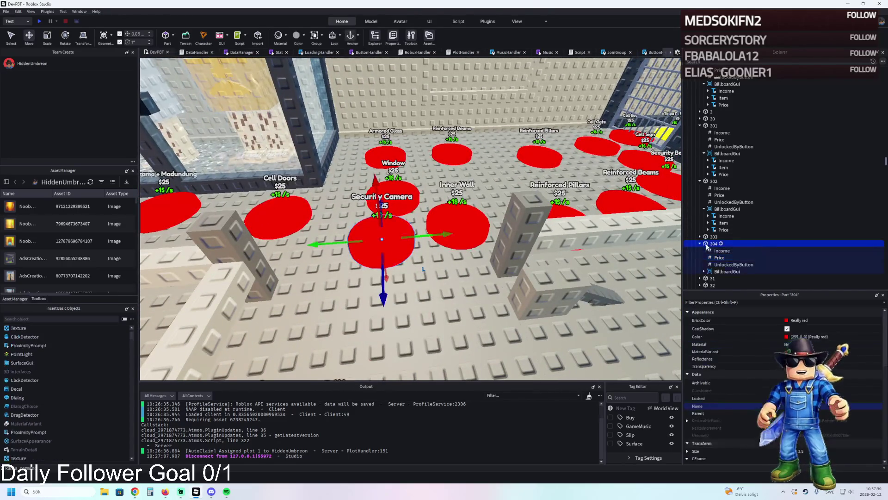
left_click_drag(437, 328, 532, 342)
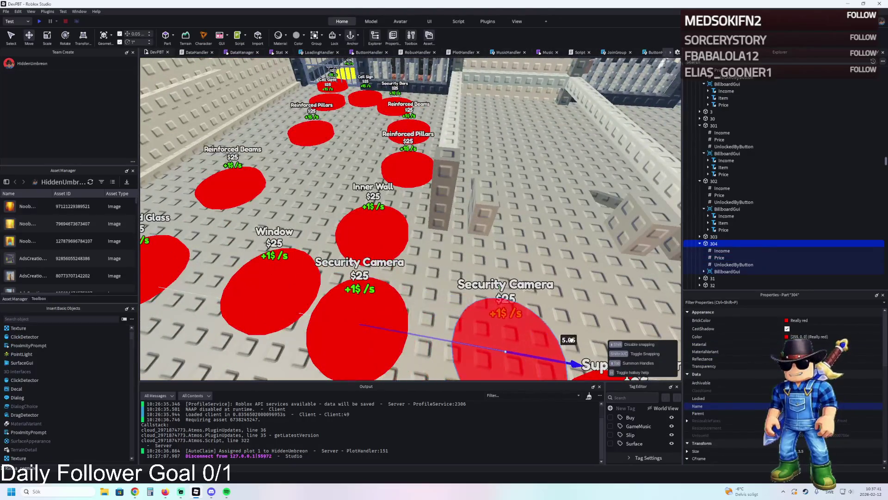
scroll(532, 323, "down", 3)
mouse_move(416, 326)
left_mouse_down()
mouse_move(496, 251)
mouse_move(492, 236)
mouse_move(440, 234)
mouse_move(472, 245)
left_mouse_up()
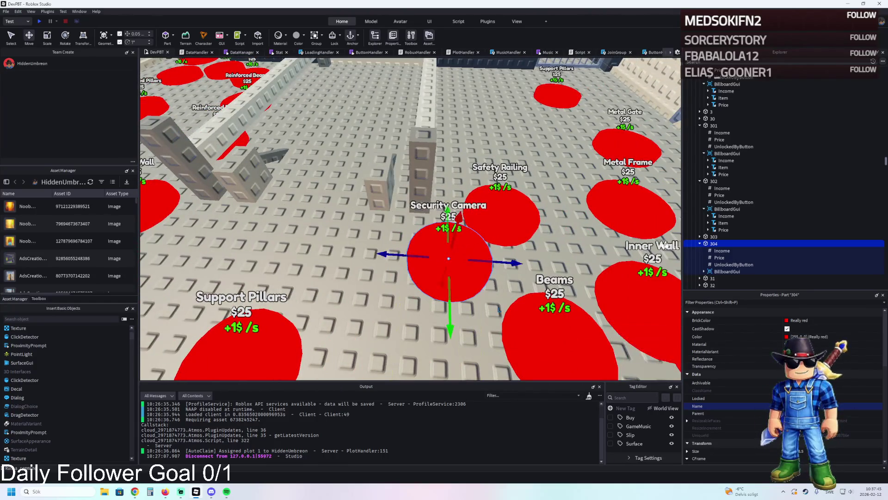
scroll(711, 274, "down", 2)
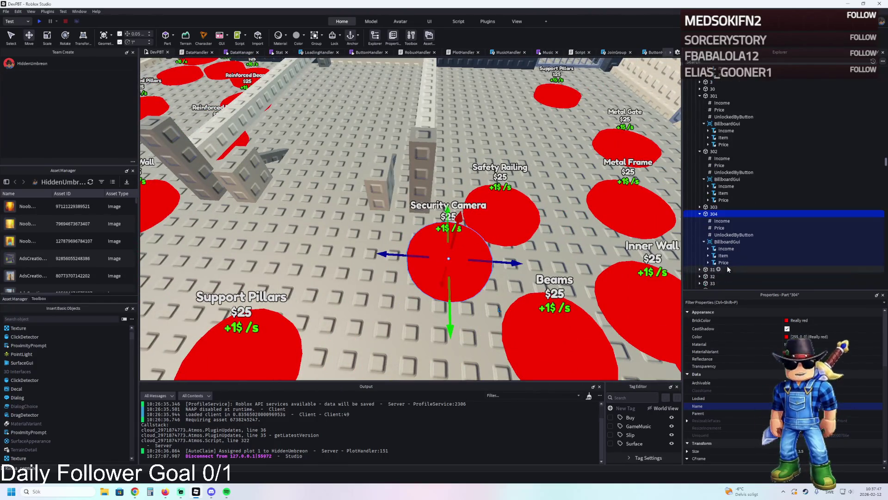
Step: Append 's' so button 304's label reads 'Security Cameras', then walk toward the cell
left_click(722, 255)
scroll(781, 384, "down", 5)
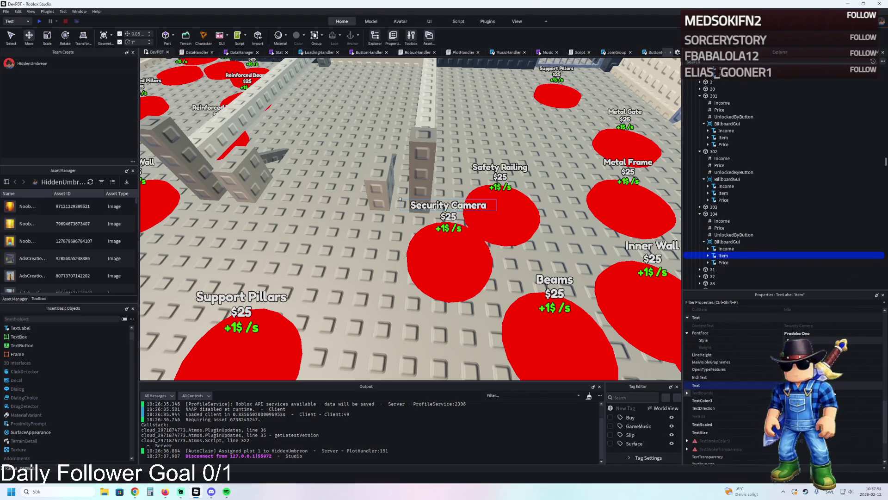
type("s")
key("Return")
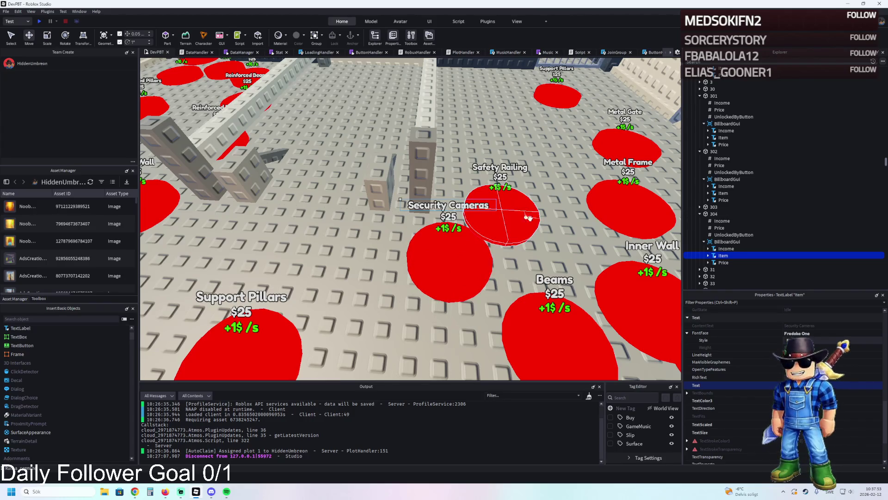
left_click(719, 229)
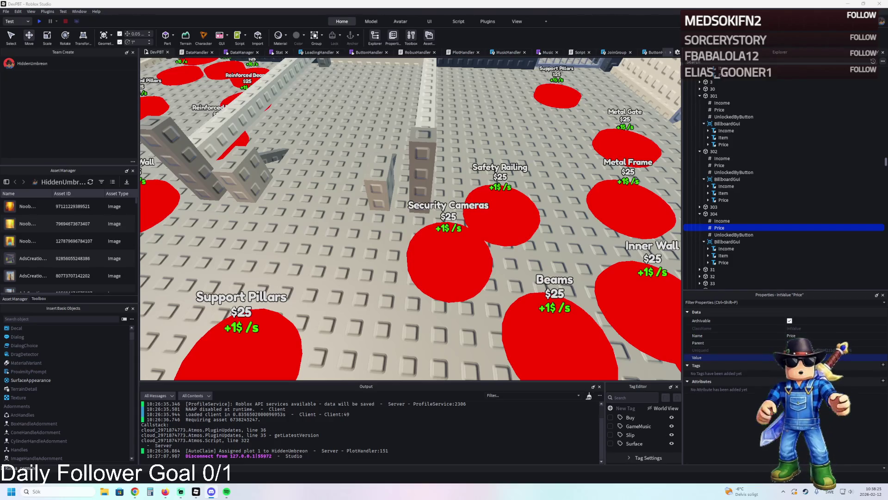
key("w")
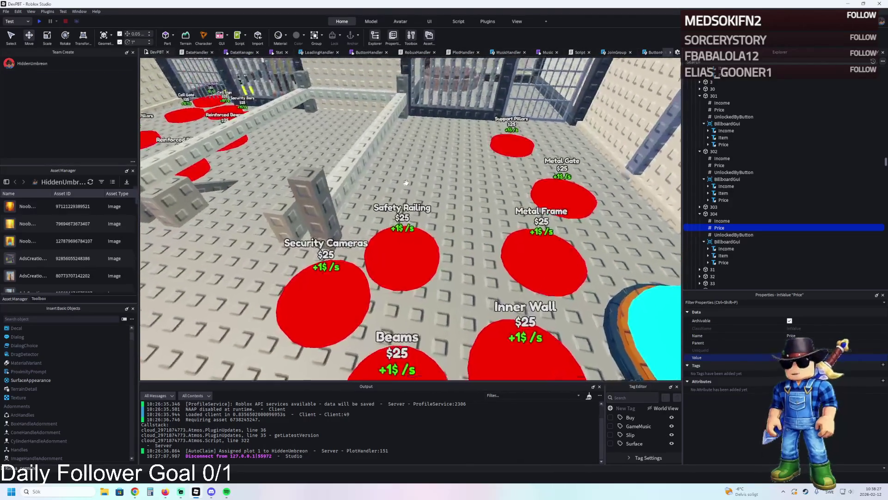
key("w")
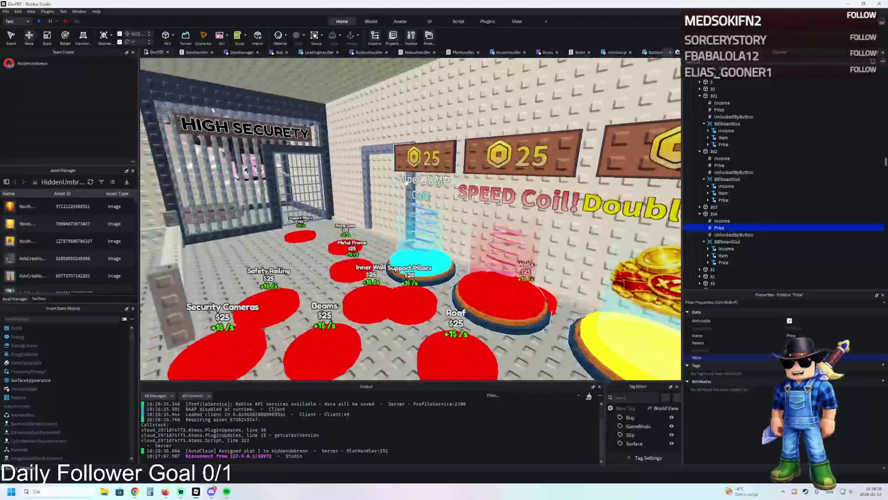
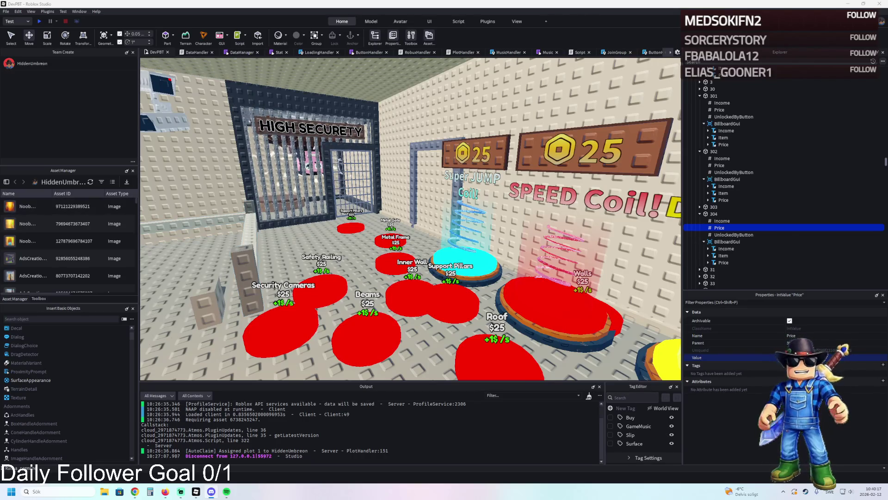
Step: Select the four SecurityCameras and the HIGHLY DANGEROUS sign in the Highly Dangerous cell
key("a")
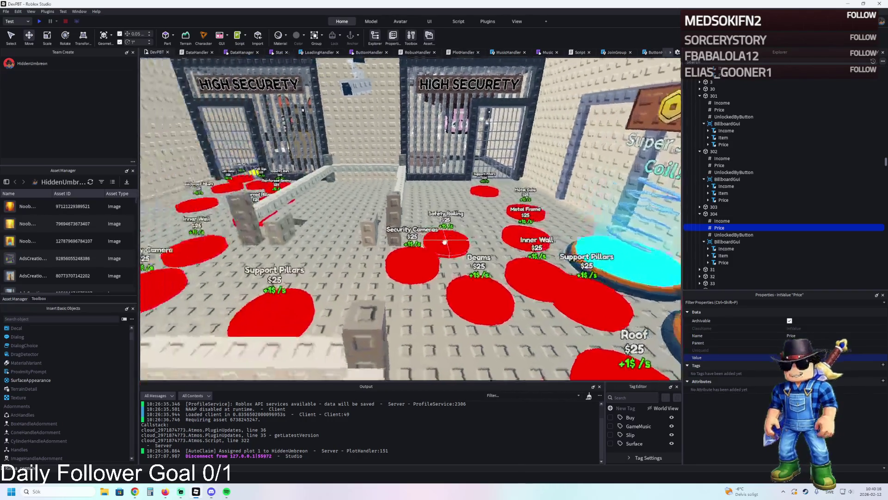
key("a")
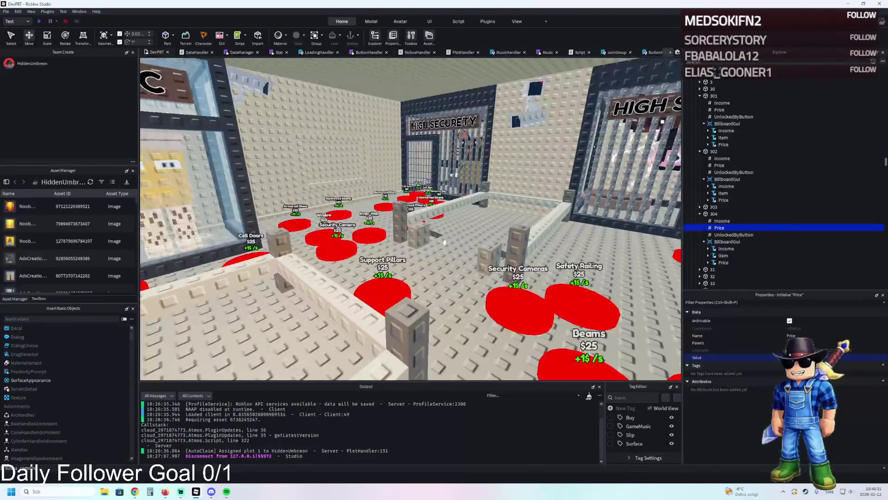
key("a")
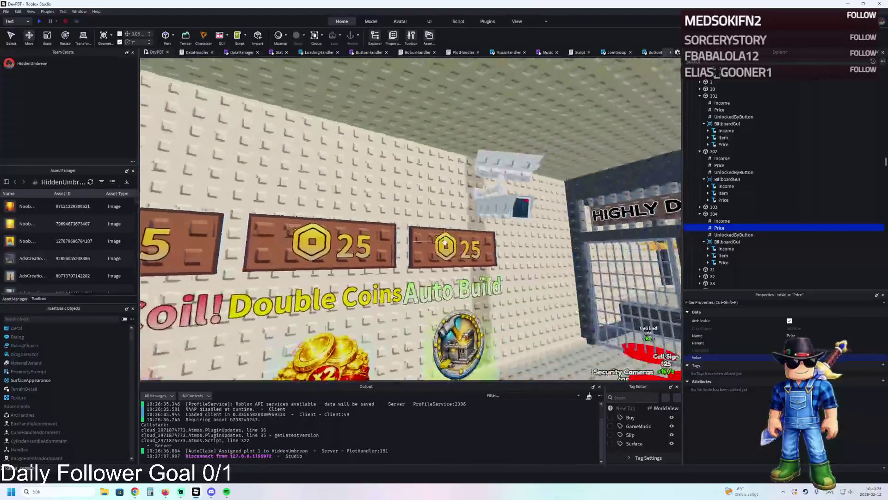
key("a")
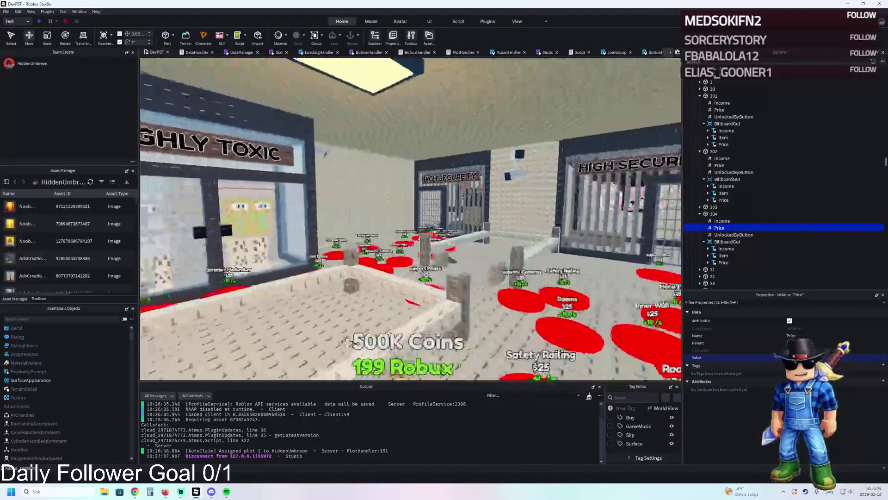
key("a")
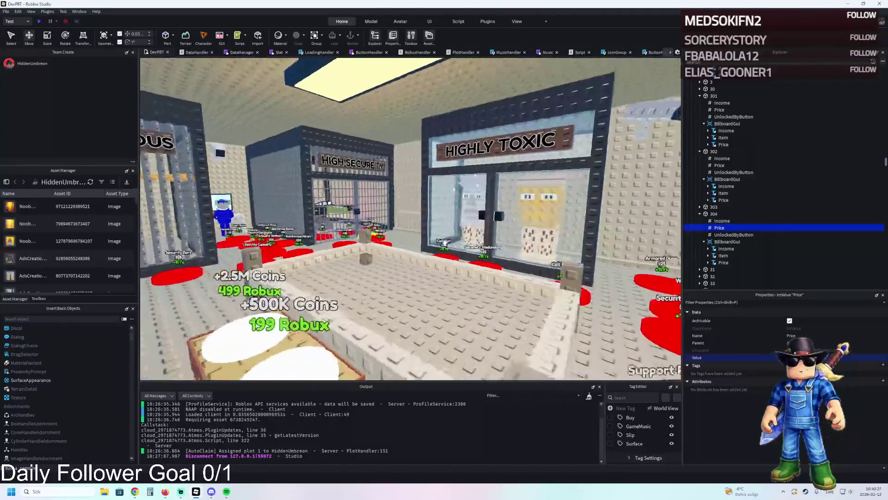
key("a")
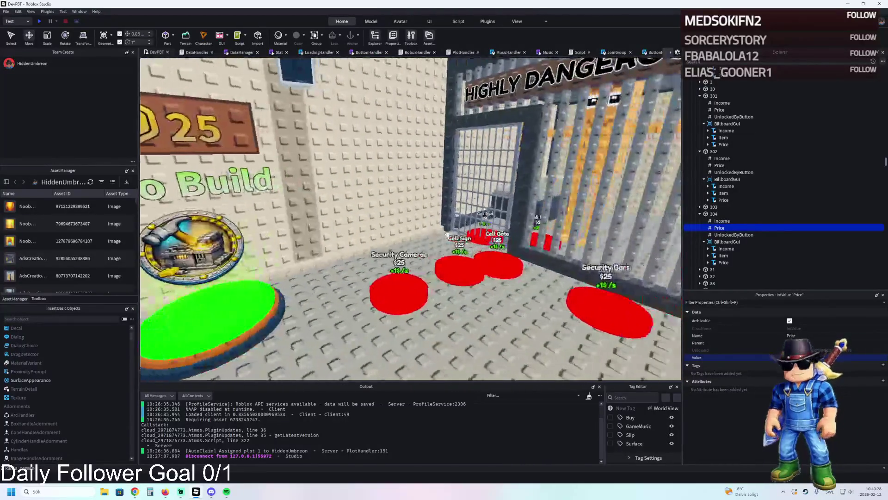
key("a")
left_click(285, 129)
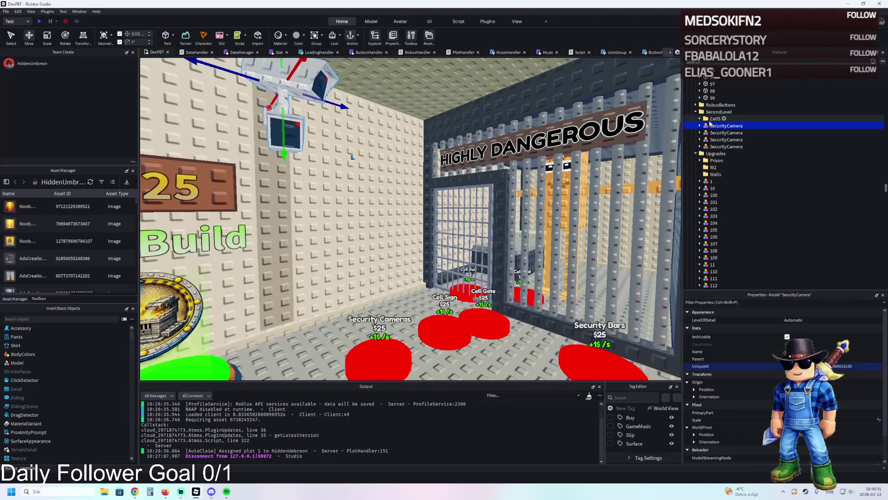
left_click(725, 146, "shift")
key("s")
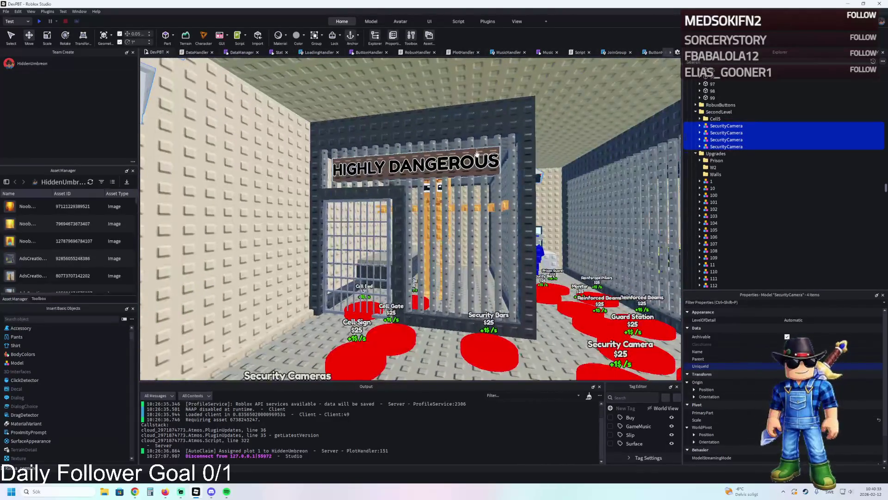
left_click(477, 153, "ctrl")
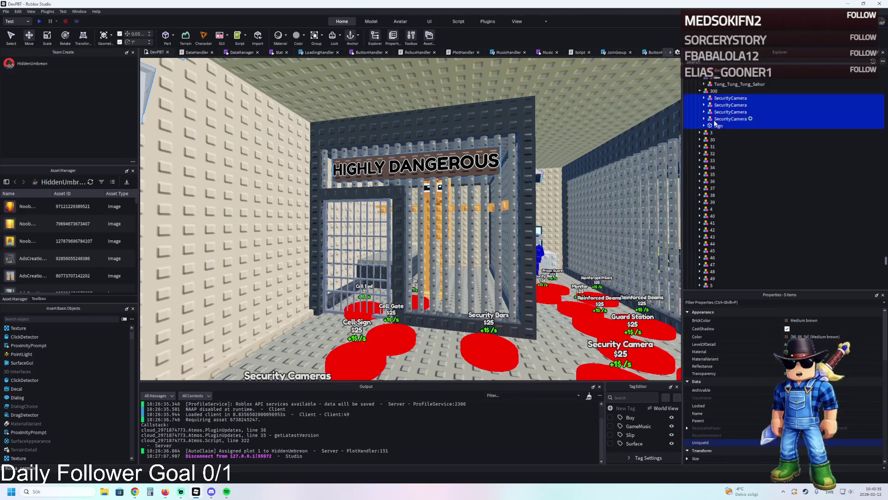
Step: Duplicate button model 300, name the copy 301, and delete the Sign from 301
left_click(714, 91)
key("ctrl+d")
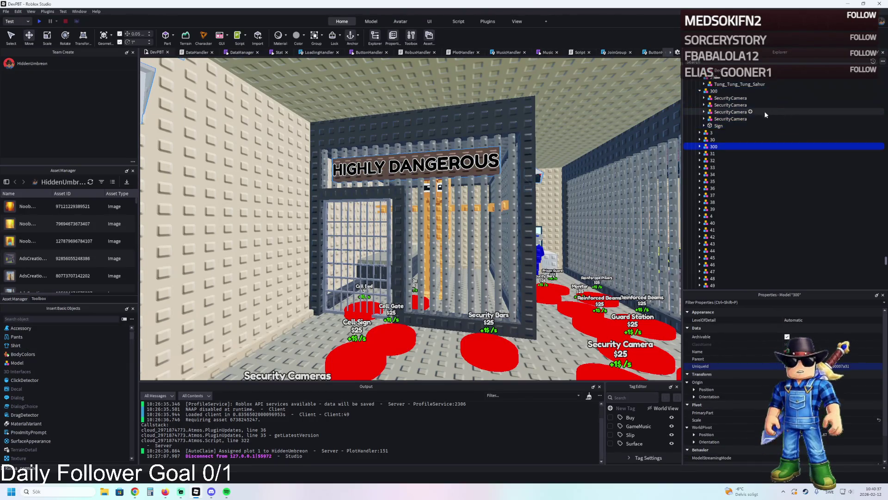
key("F2")
type("301")
key("Return")
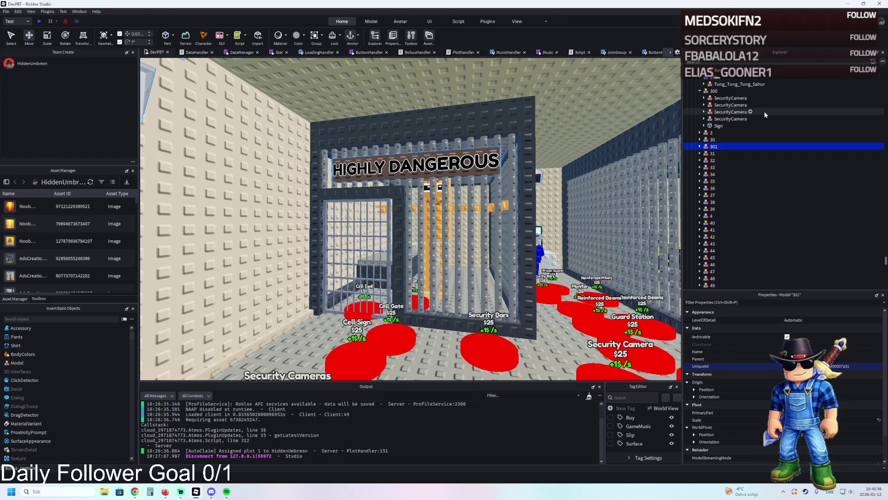
left_click(699, 146)
left_click(718, 180)
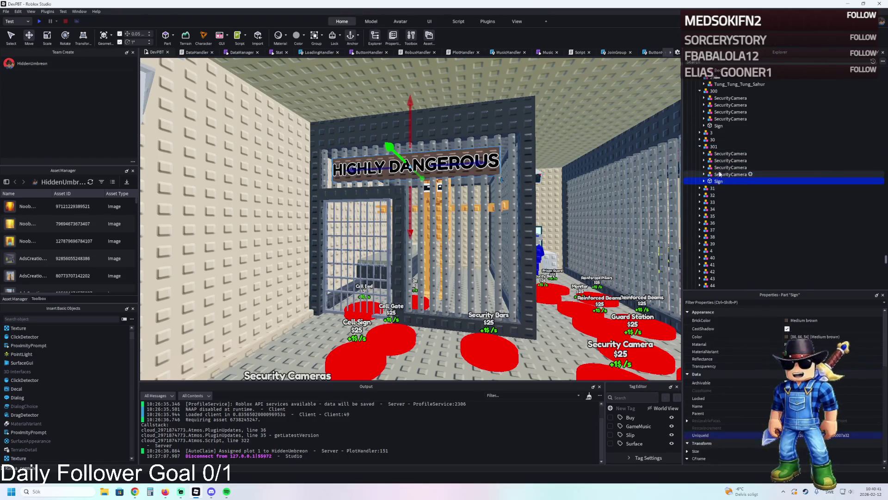
key("Delete")
Step: Delete the four SecurityCameras from model 300 and collapse it in the Explorer
left_click(720, 119)
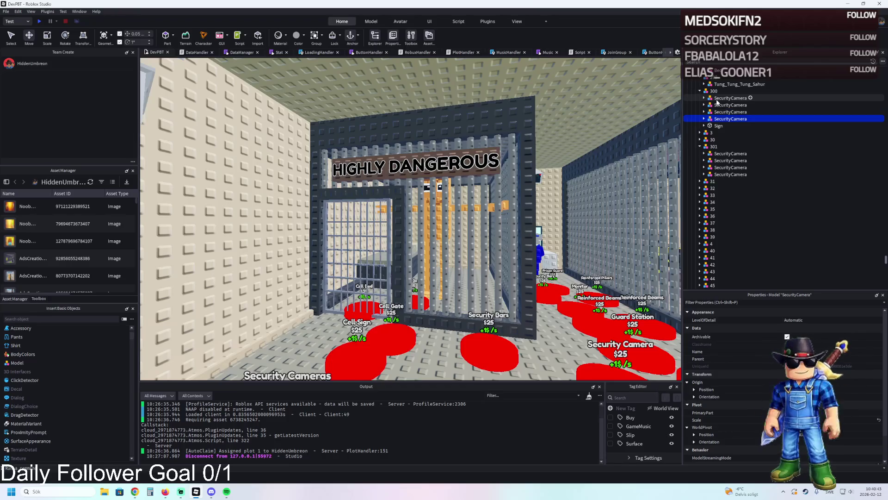
left_click(717, 99, "shift")
key("Delete")
left_click(710, 91)
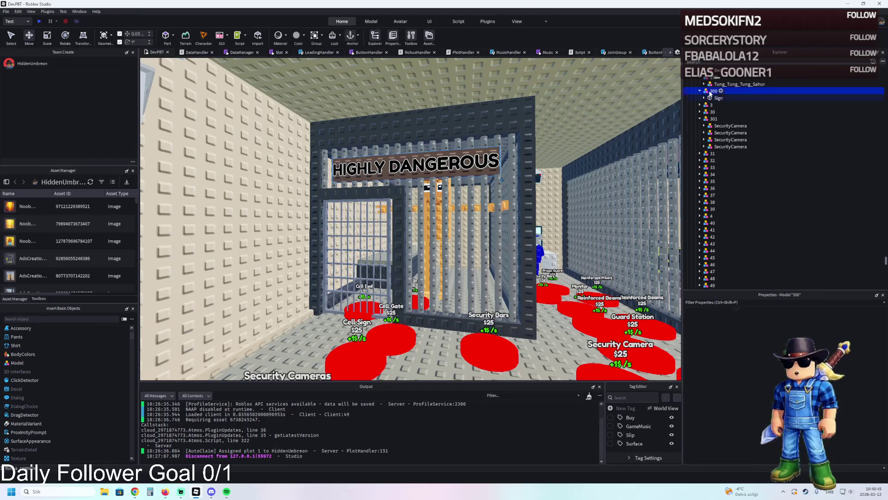
left_click(699, 91)
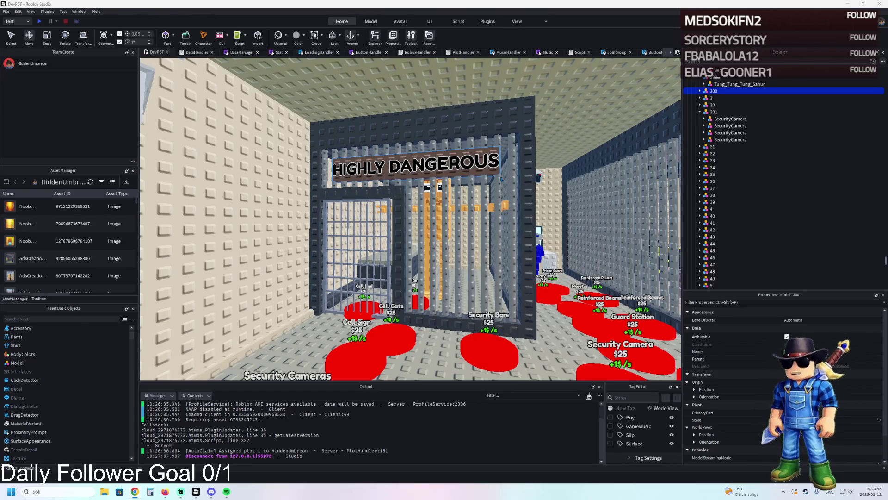
scroll(331, 211, "up", 5)
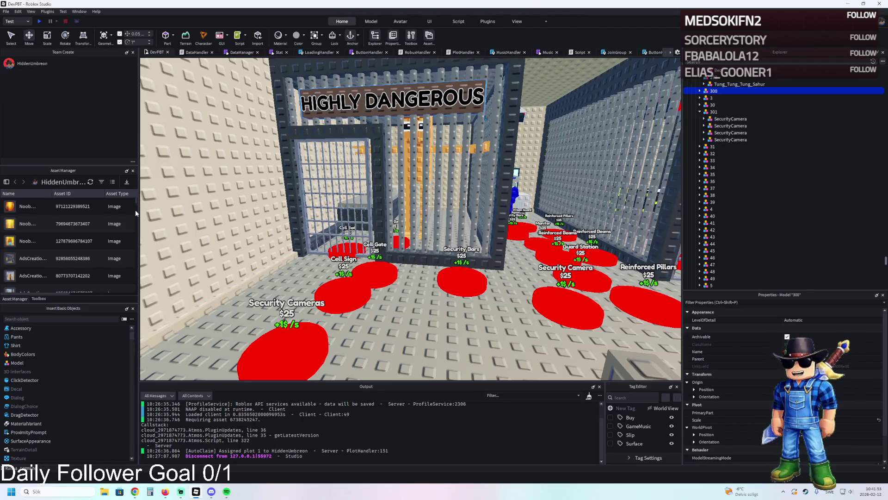
key("d")
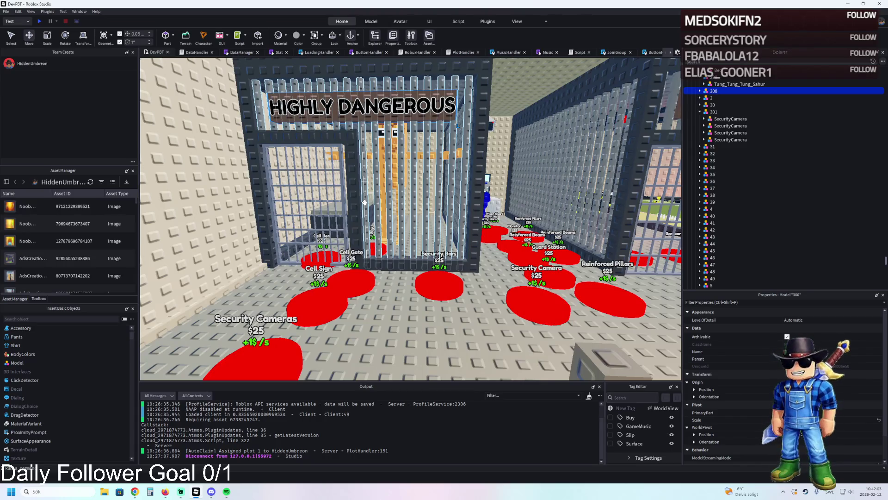
key("a")
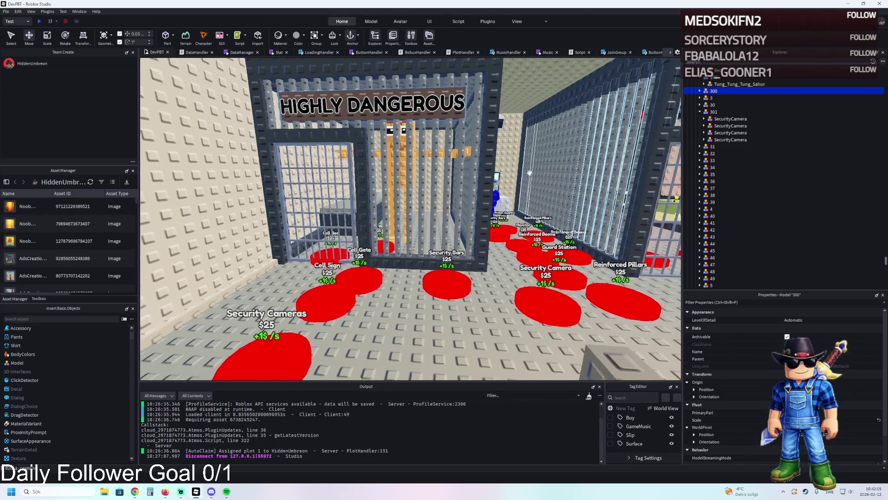
key("q")
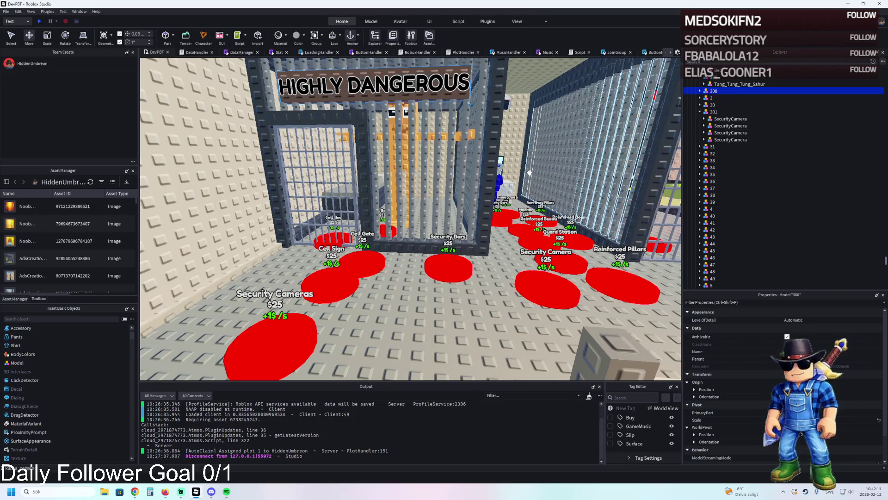
key("d")
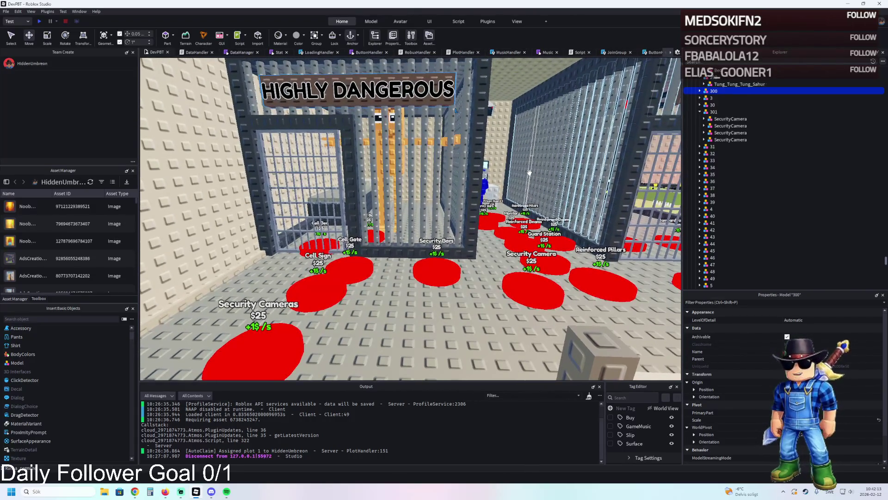
key("w")
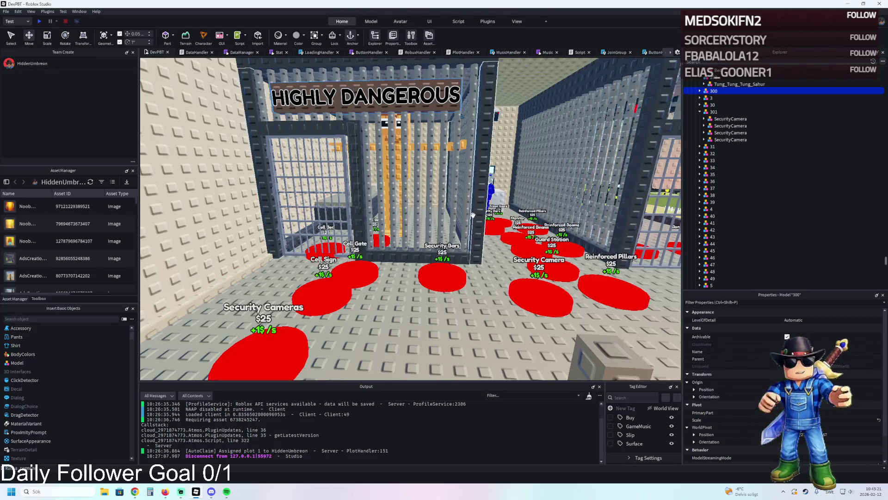
Step: Move the three extra SecurityCameras out of 301, one each into groups 302, 303 and 304
key("w")
key("s")
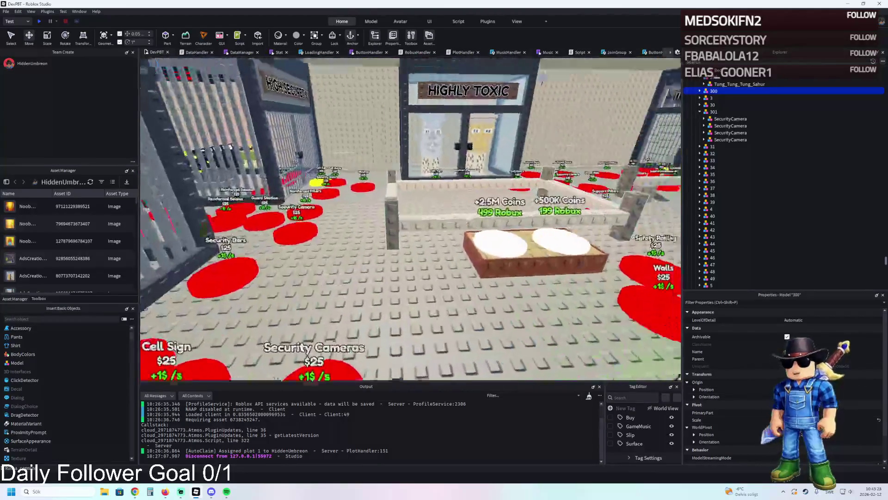
key("a")
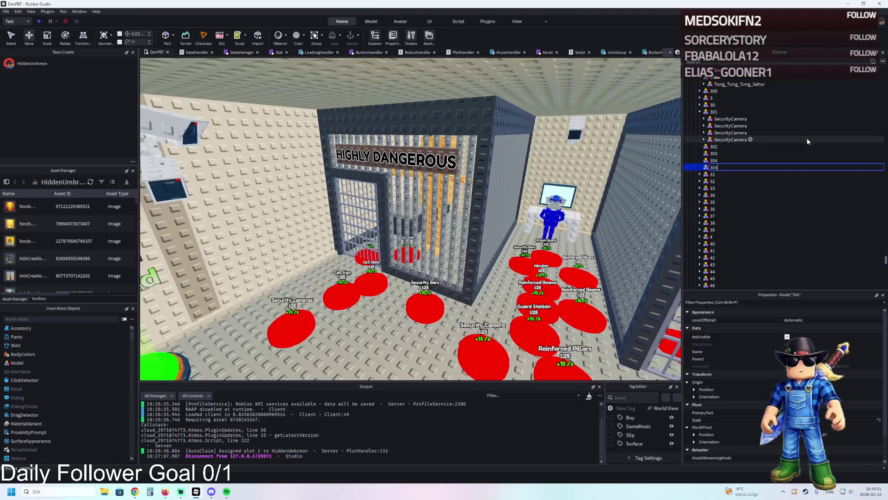
type("5")
left_click(730, 126)
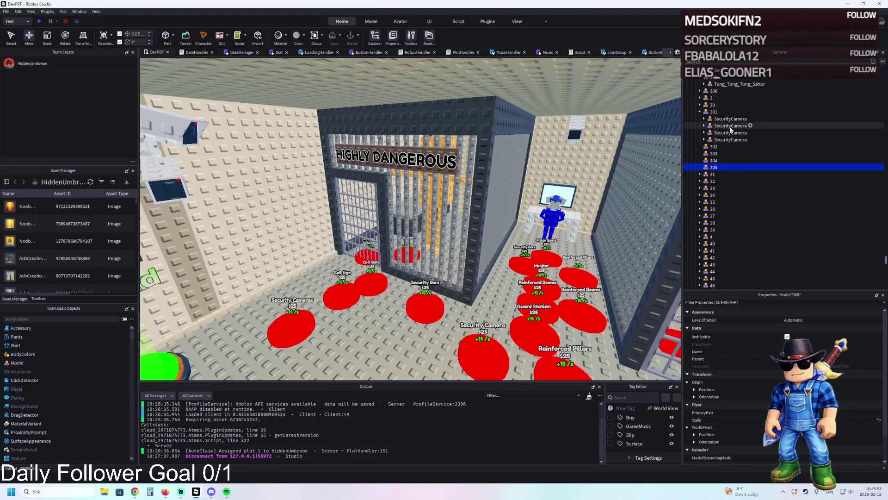
left_click_drag(731, 130, 716, 146)
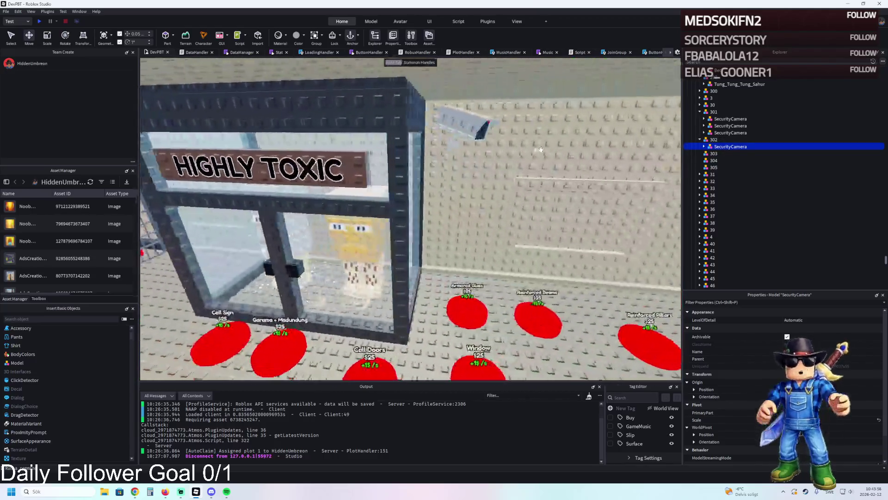
left_click(730, 125)
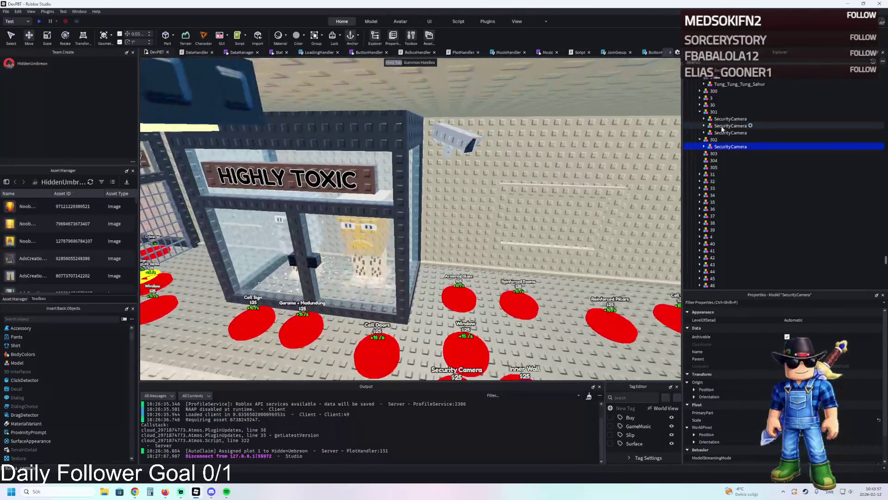
left_click_drag(722, 134, 724, 153)
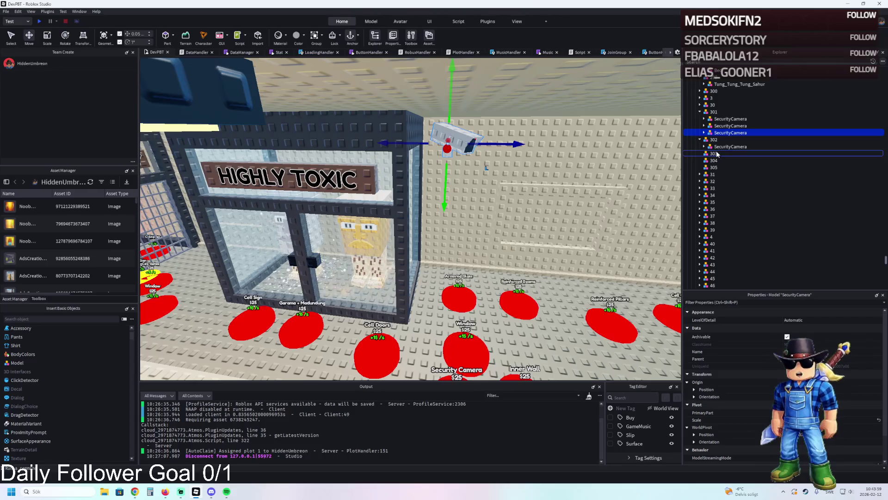
left_click(730, 125)
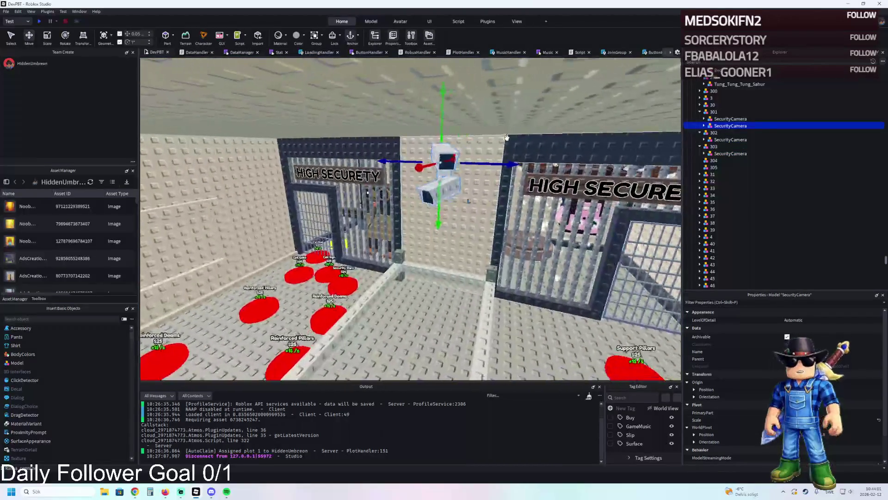
left_click_drag(723, 126, 720, 159)
Step: Fly the view over the high security cages and price signs to check the cameras
key("a")
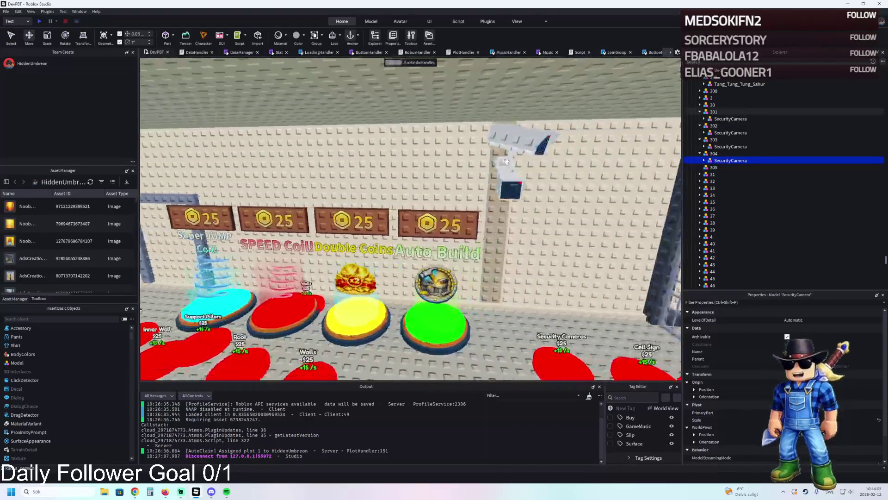
key("a")
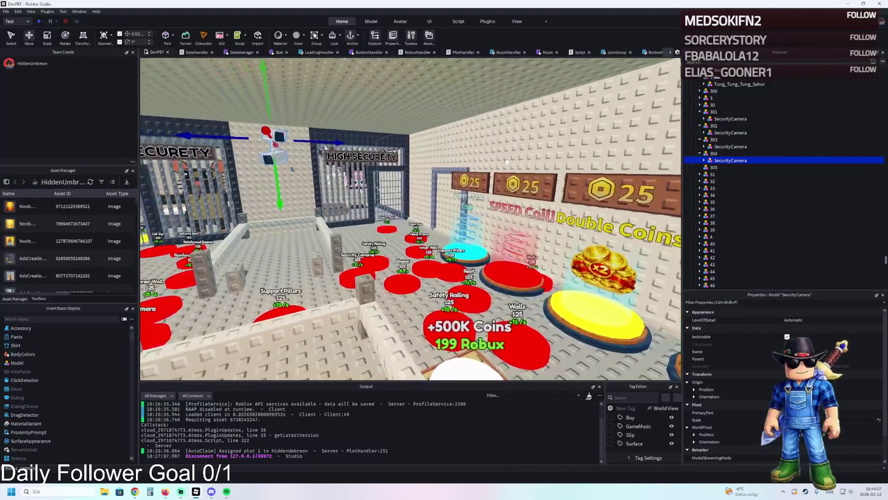
key("a")
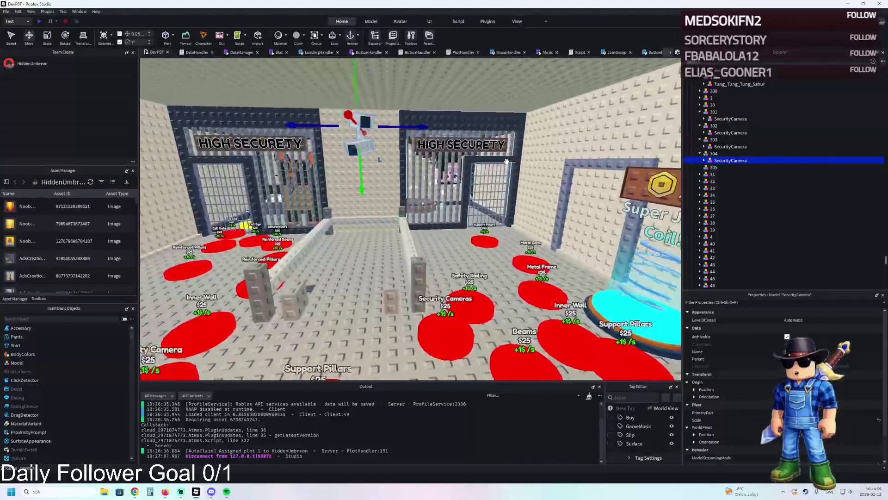
key("a")
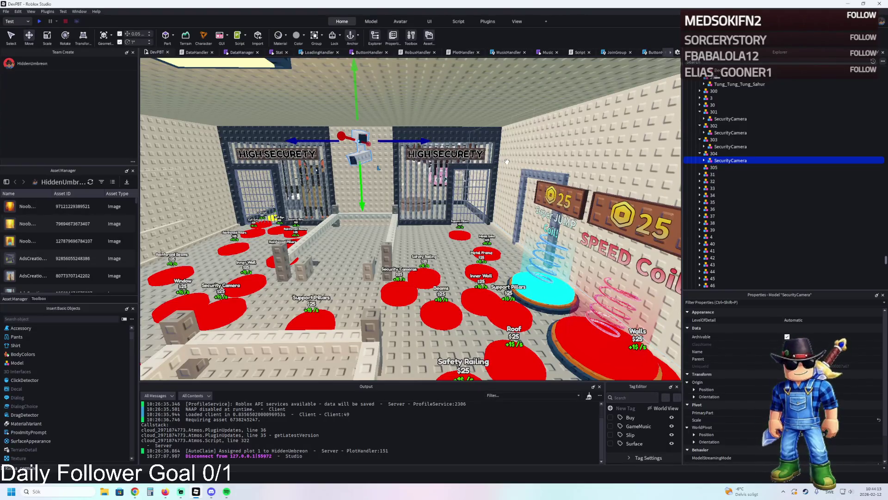
key("e")
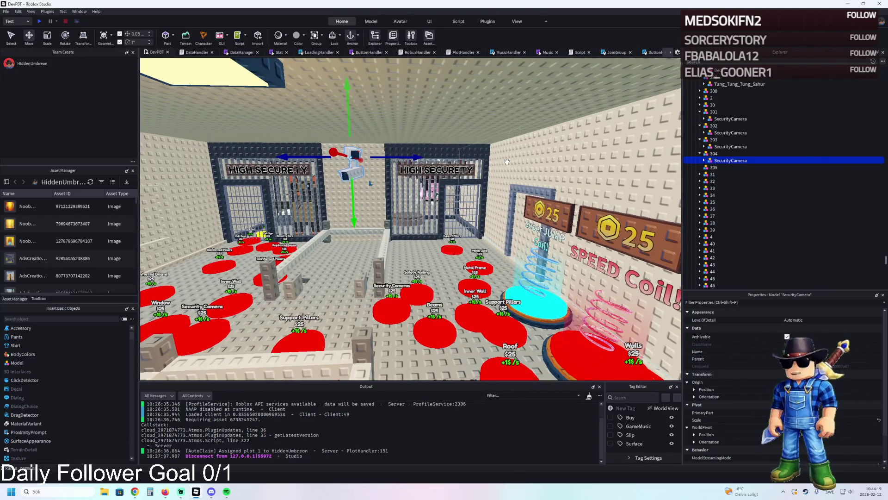
key("d")
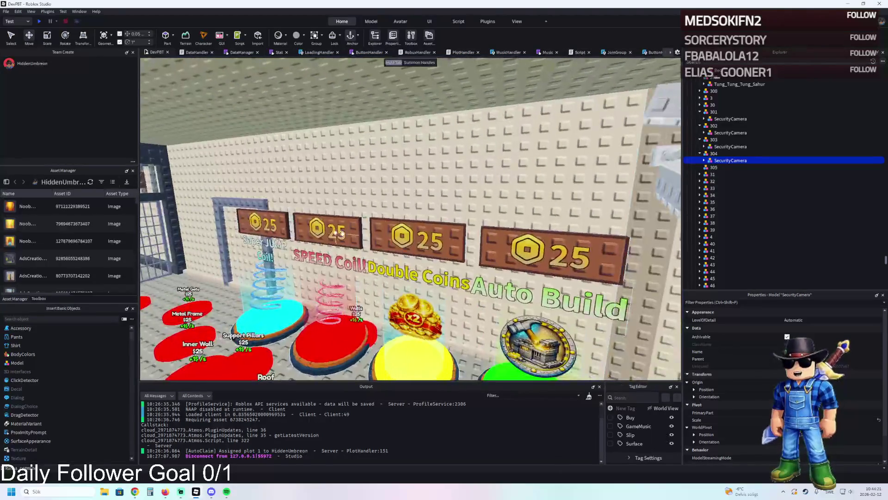
key("s")
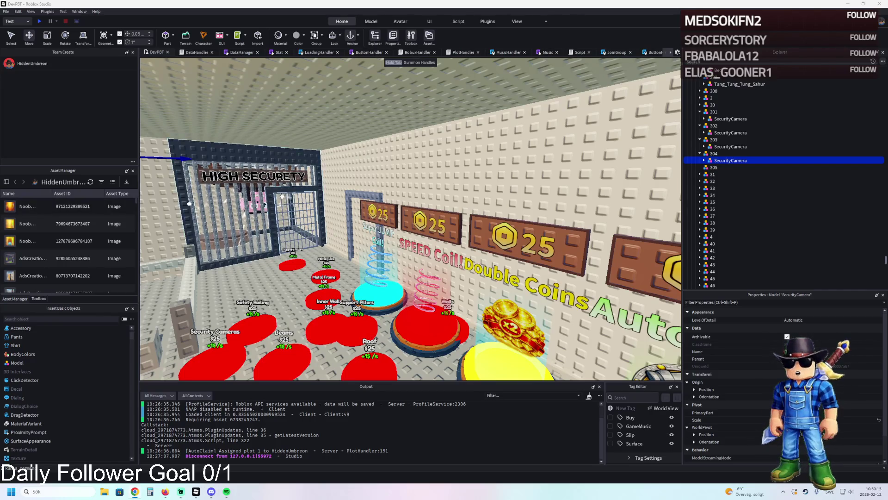
Step: Inspect the Security Cameras buy pads 302, 303 and 304 and their camera models
scroll(298, 190, "up", 3)
key("f")
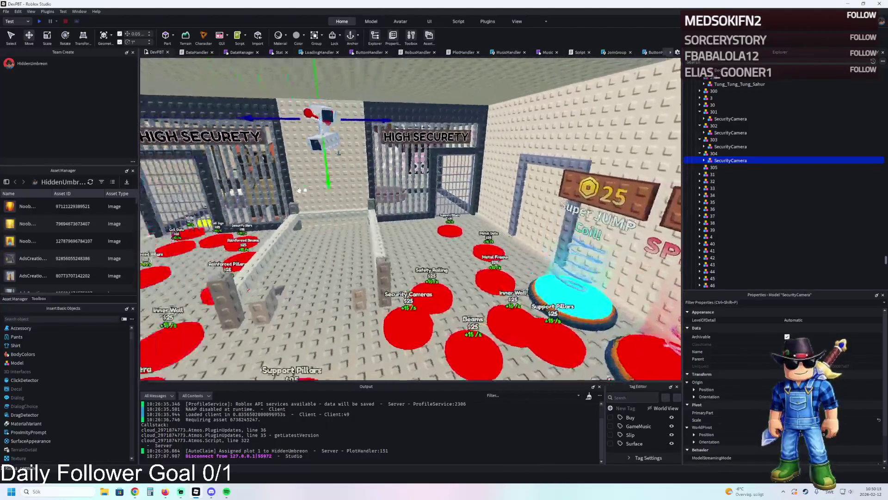
left_click_drag(298, 190, 259, 194)
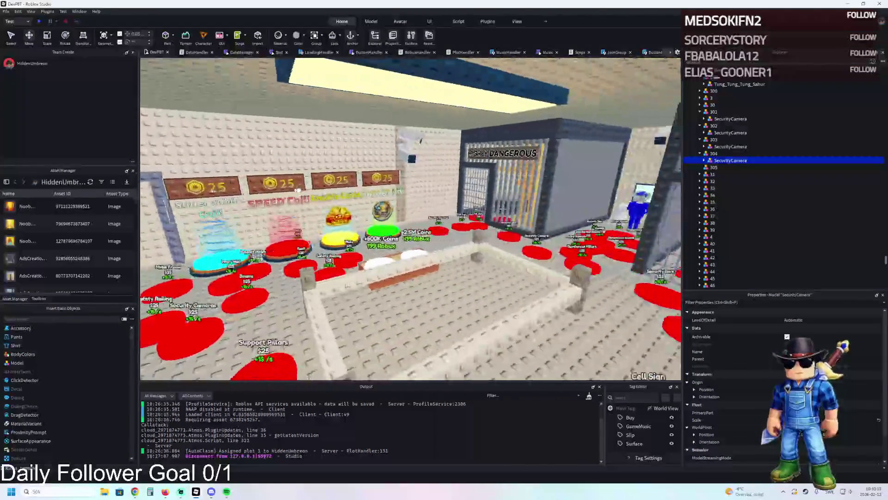
left_click_drag(219, 161, 301, 163)
left_click(356, 238)
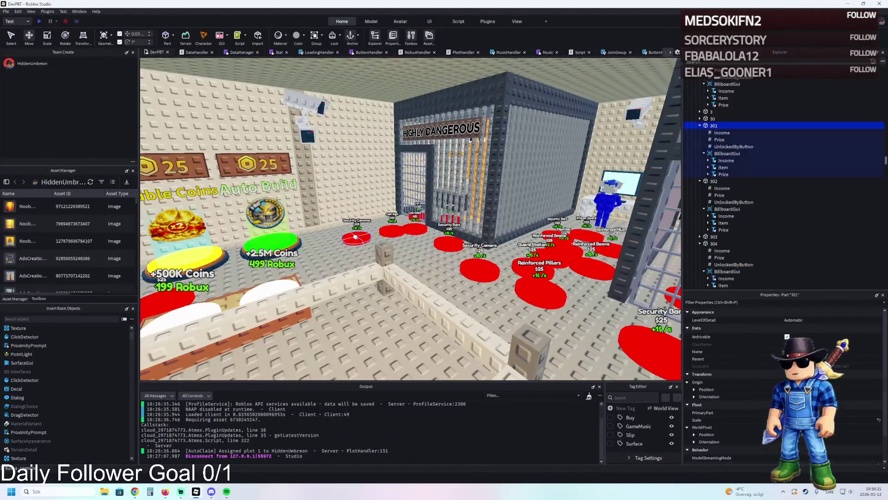
left_click(699, 125)
left_click(713, 132)
left_click(712, 147)
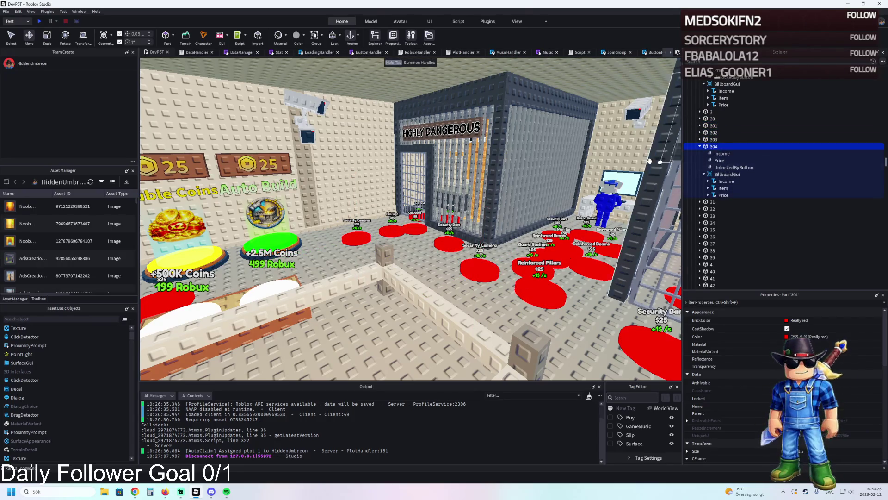
key("f")
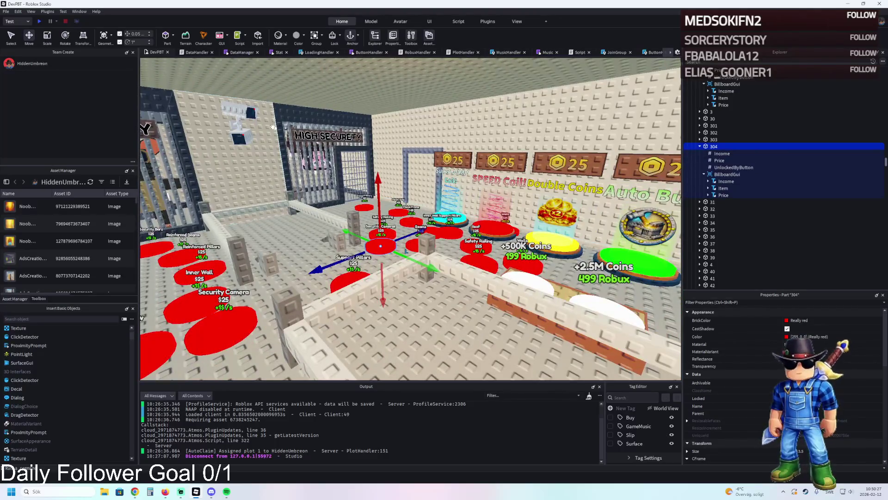
left_click(240, 118)
left_click(713, 125, "ctrl")
left_click(704, 119)
Step: Select the TemplatePlot folder and start a play-test with F5
scroll(709, 116, "up", 5)
left_click(714, 125)
key("Left")
key("F5")
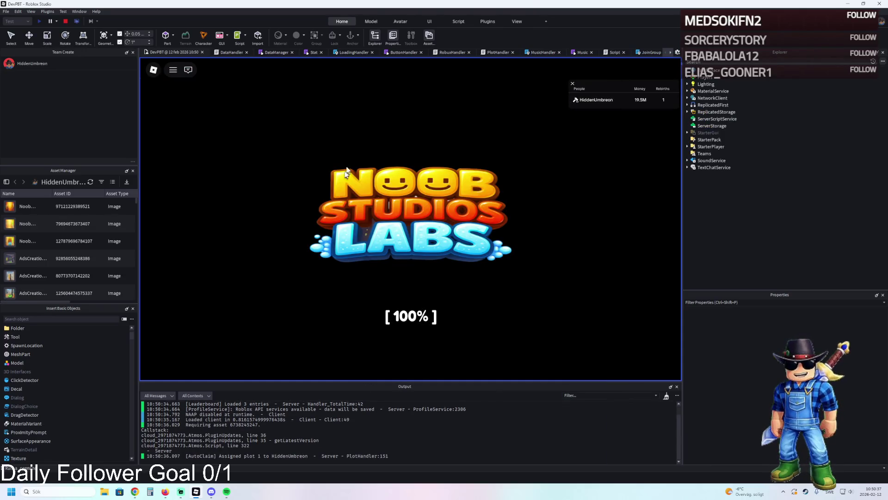
Step: Walk the character through the caged corridor into the HIGHLY DANGEROUS cell, then stop the play test
key("w")
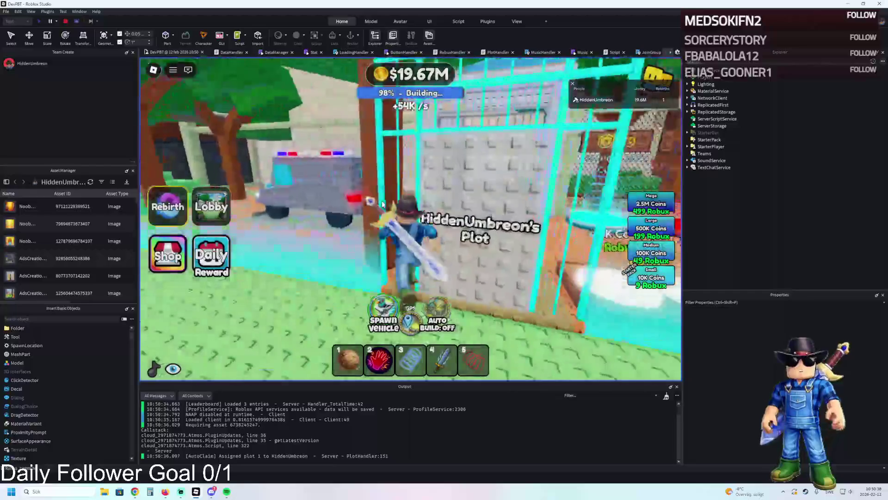
key("w")
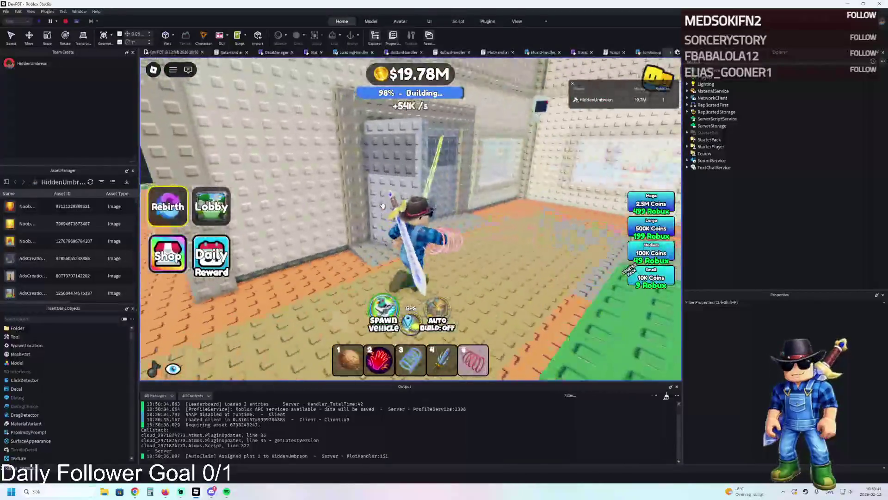
key("w")
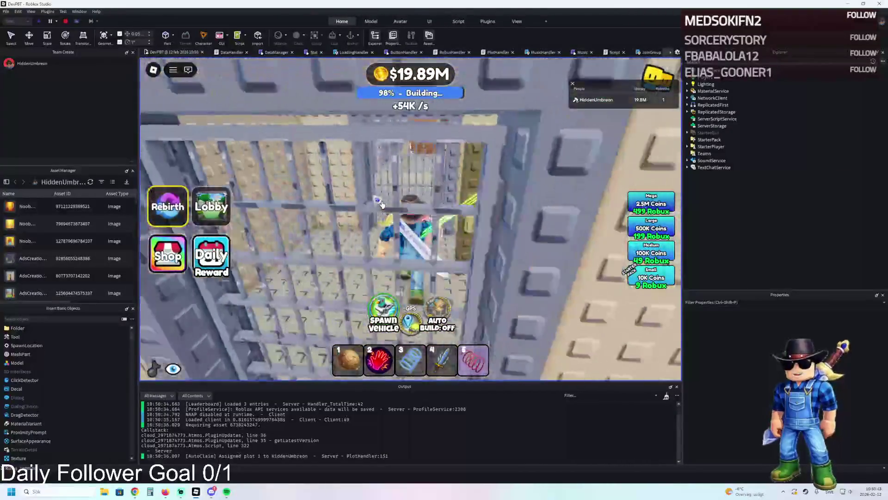
key("w")
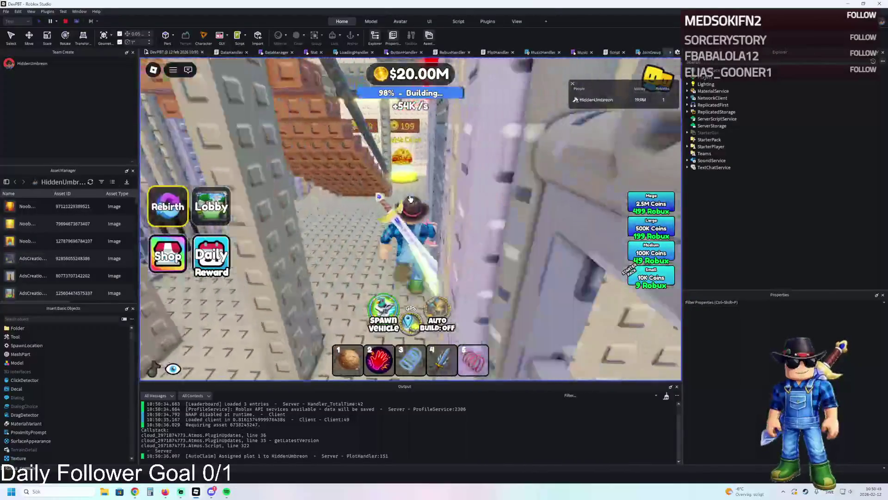
key("w")
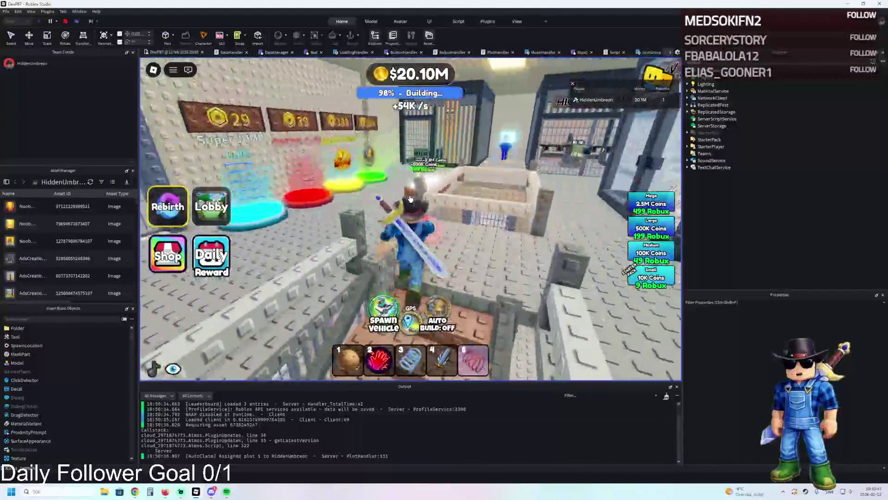
key("w")
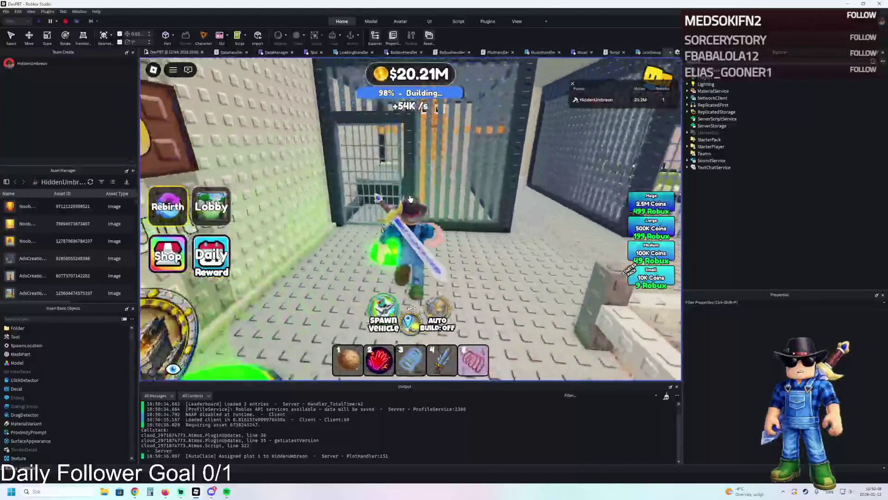
key("w")
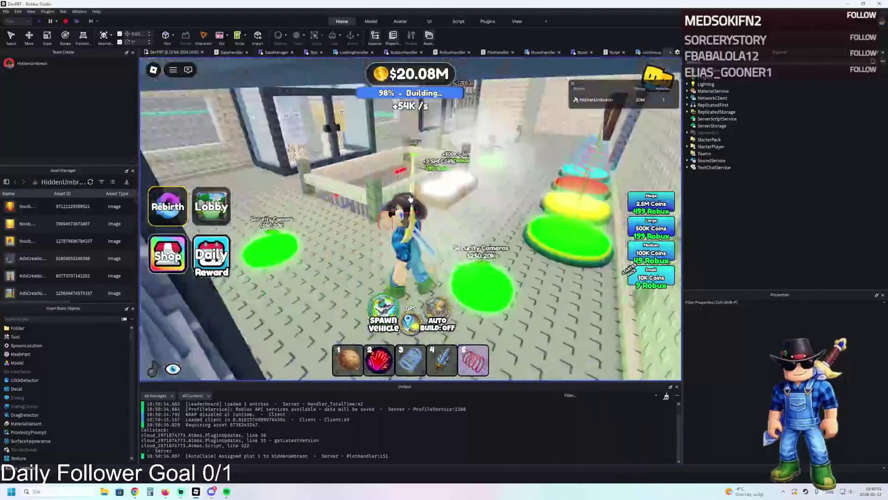
key("w")
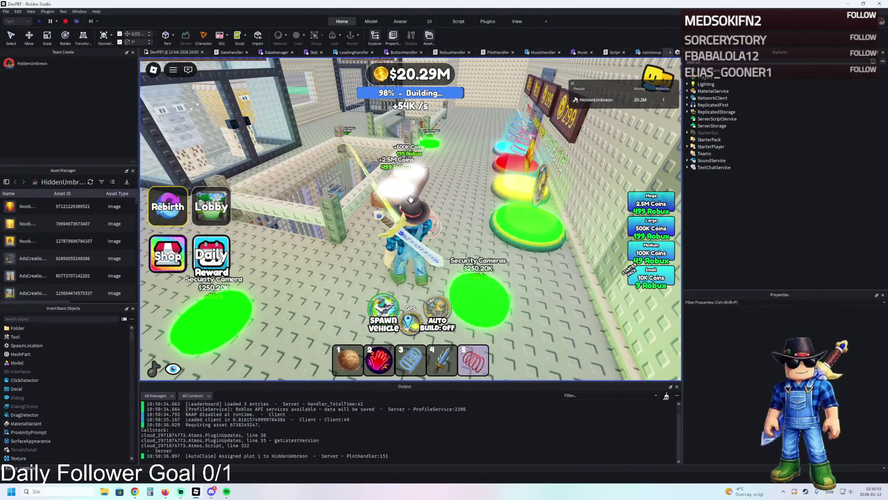
left_click(65, 22)
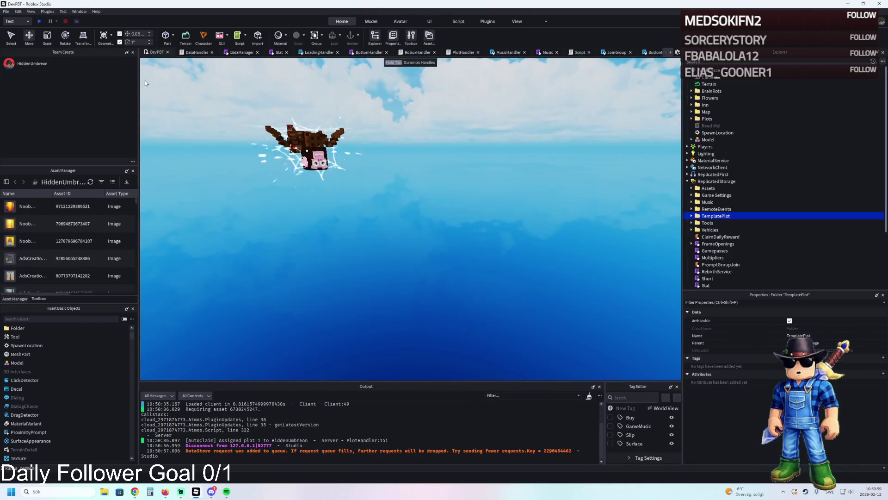
Step: Bring TemplatePlot back into the Workspace and select the Security Cameras buy pad
key("ctrl+z")
key("f")
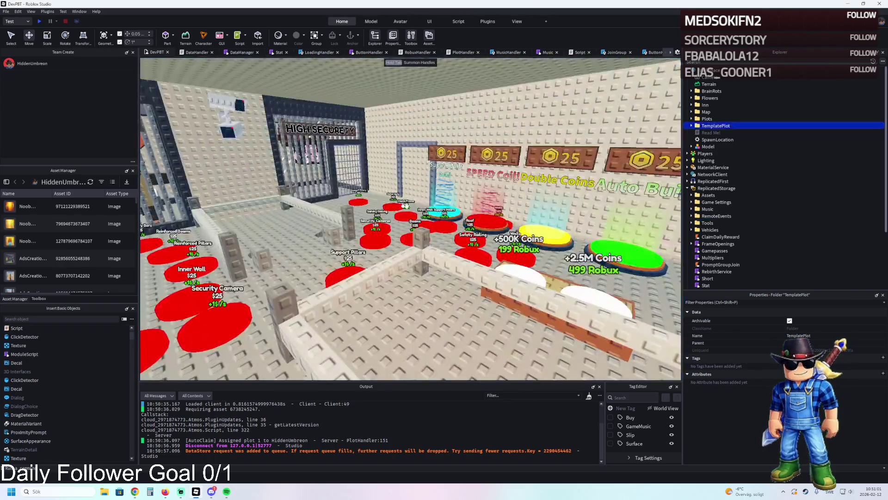
scroll(428, 202, "up", 10)
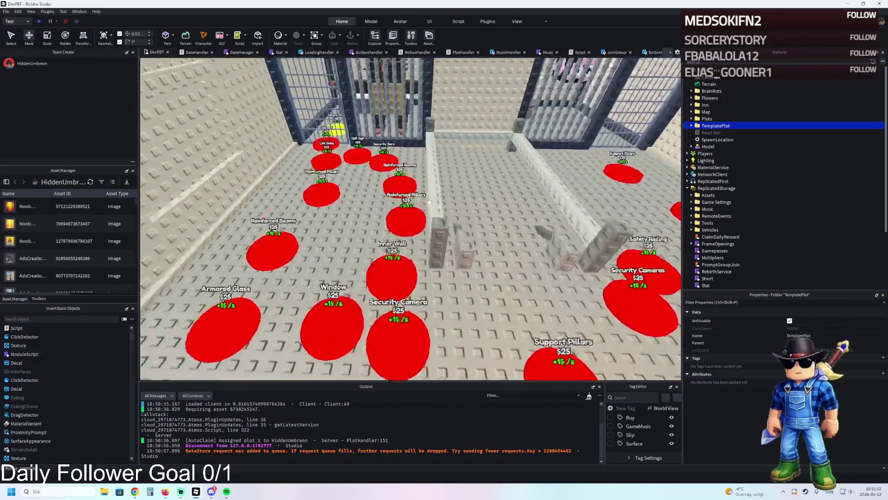
scroll(317, 267, "down", 6)
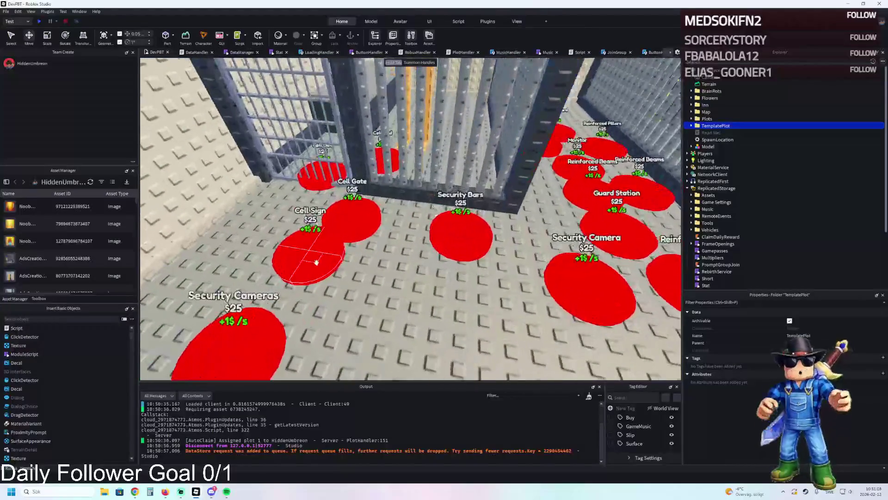
left_click(299, 299)
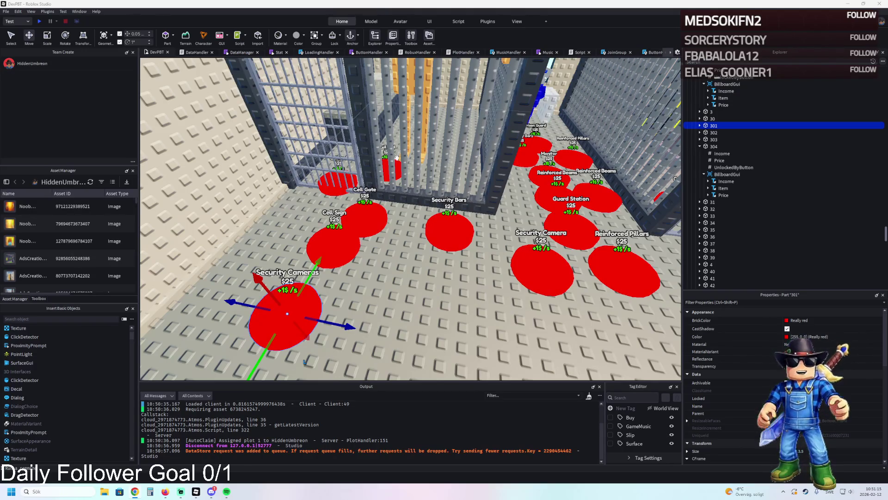
Step: Inspect the Price values of buttons 302, 303 and 304
left_click(712, 133)
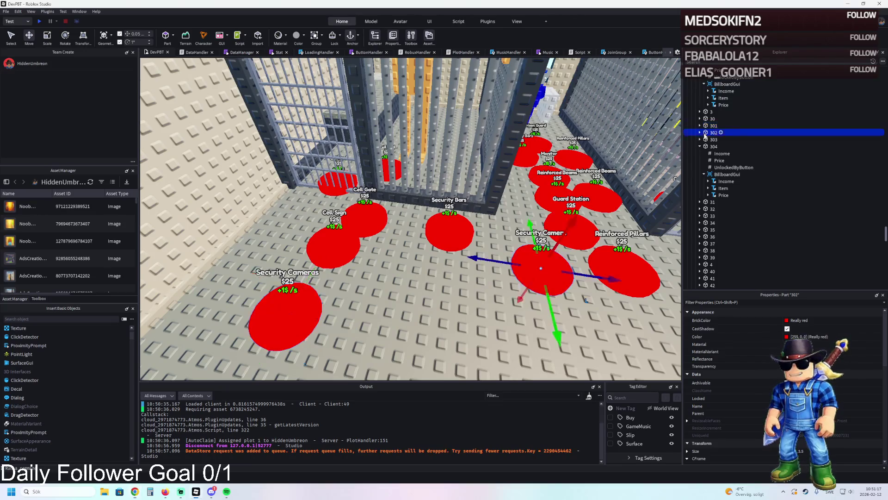
left_click(700, 133)
left_click(719, 146)
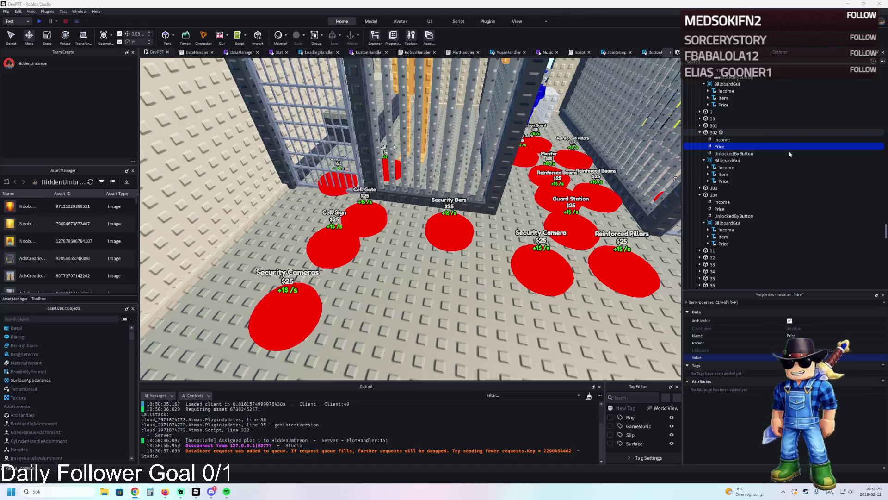
left_click(700, 188)
left_click(719, 202)
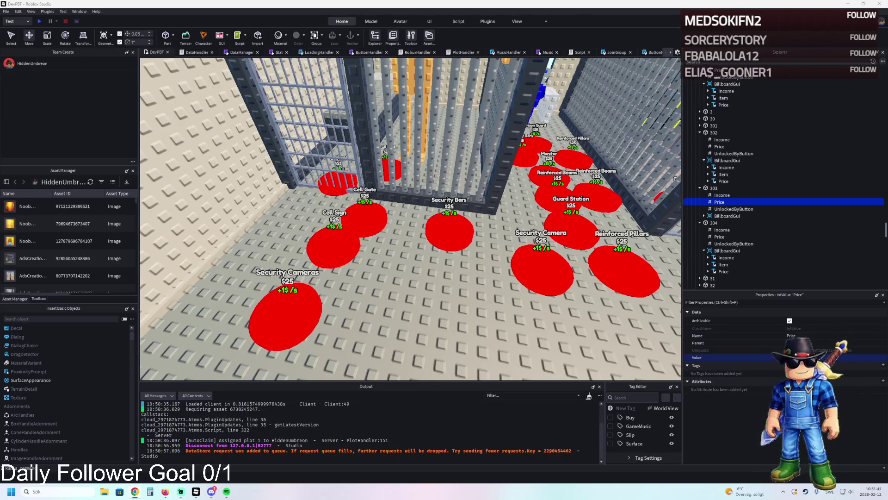
left_click(721, 237)
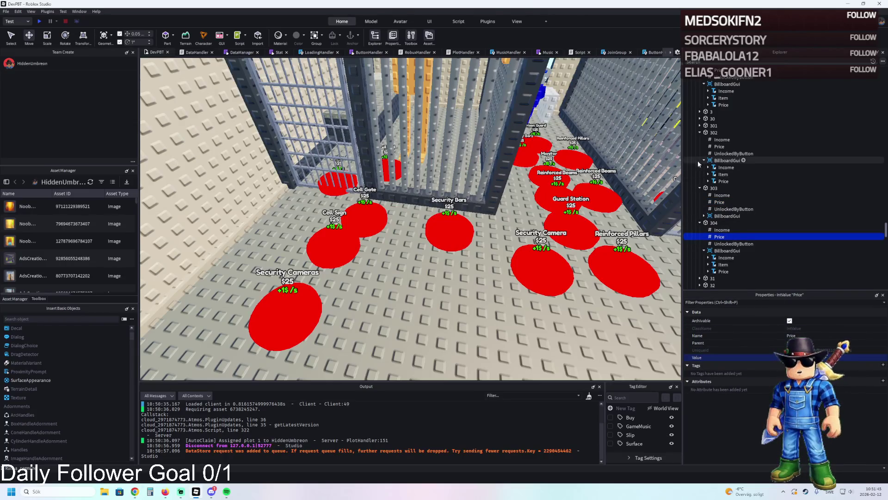
Step: Move TemplatePlot back into ReplicatedStorage and start a new play test
left_click(706, 119)
mouse_move(715, 119)
left_mouse_down()
mouse_move(732, 188)
mouse_move(712, 187)
left_mouse_up()
key("F5")
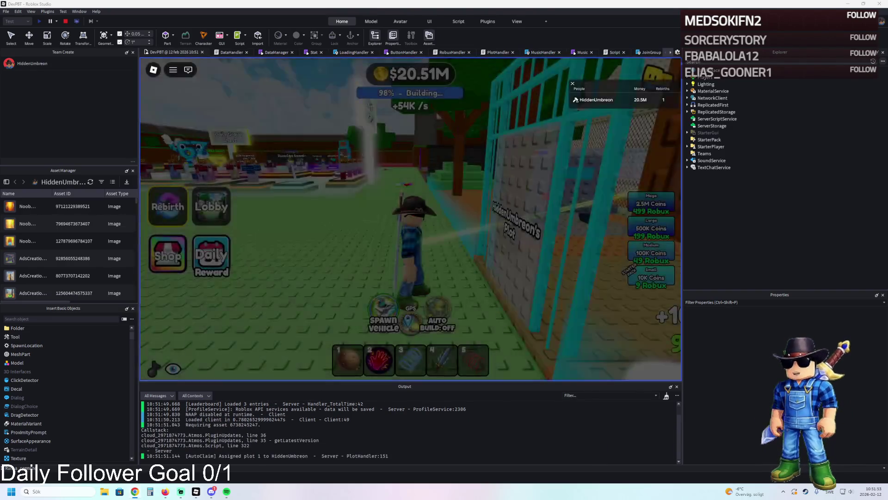
Step: Walk through the plot gate, cell corridor and Auto Build pad to the high-security cell, switching to the red coil
key("w")
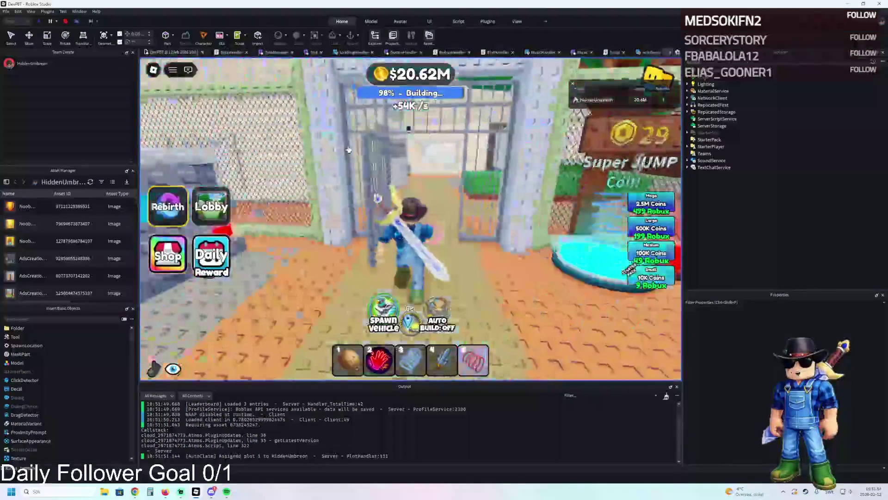
key("w")
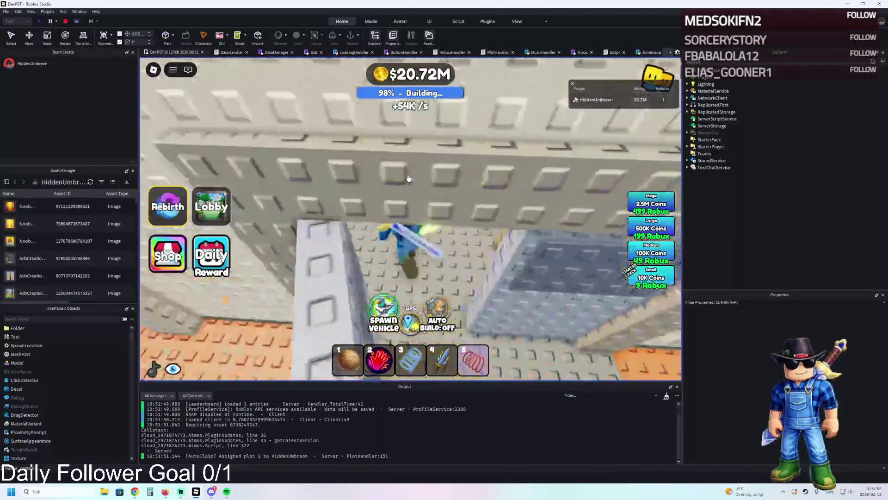
key("w")
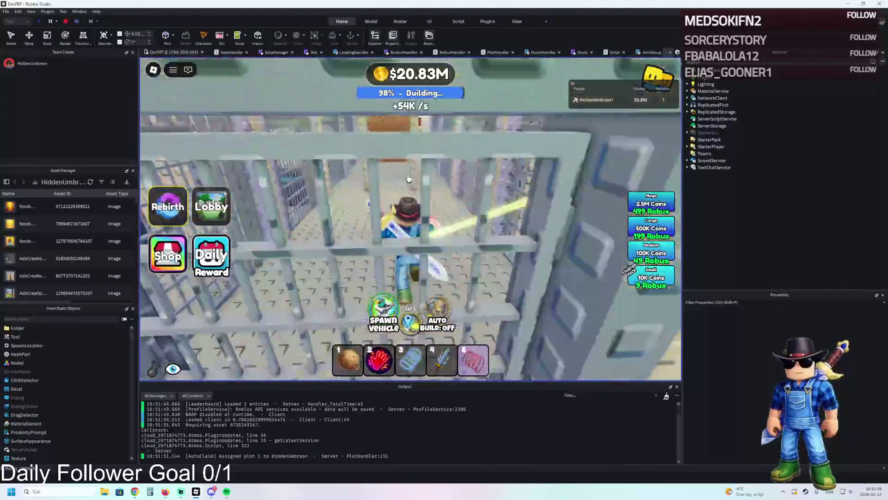
key("w")
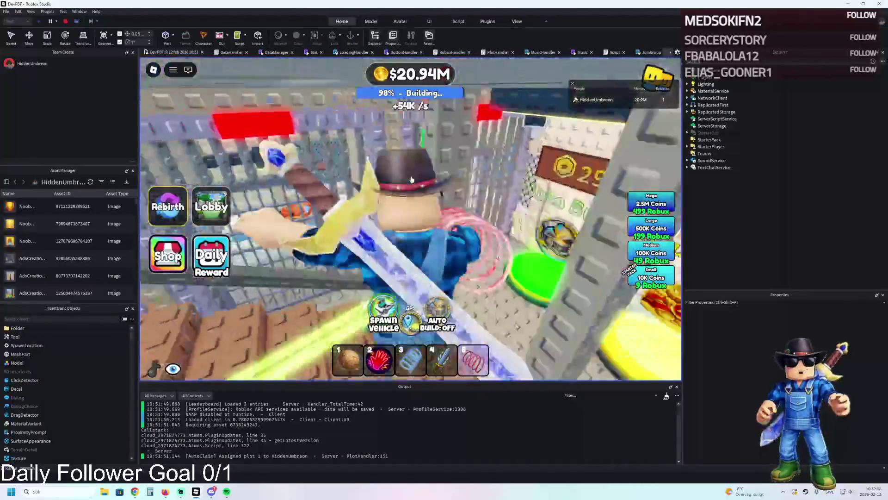
key("w")
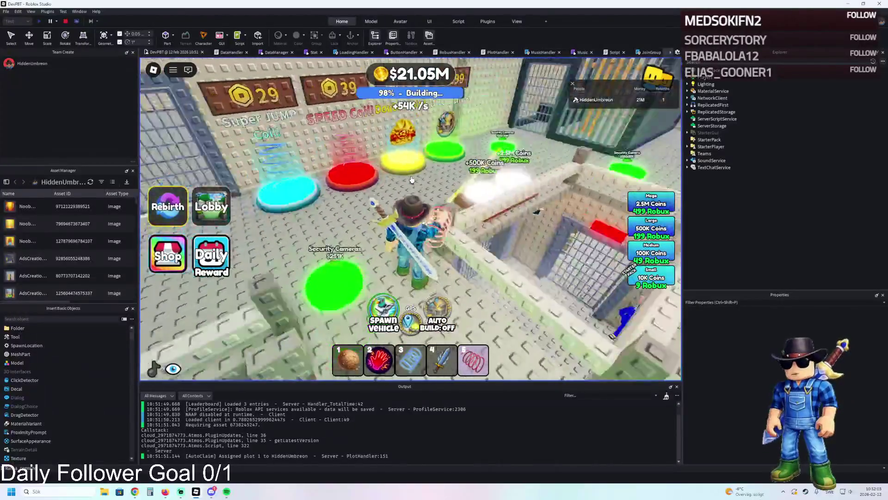
key("w")
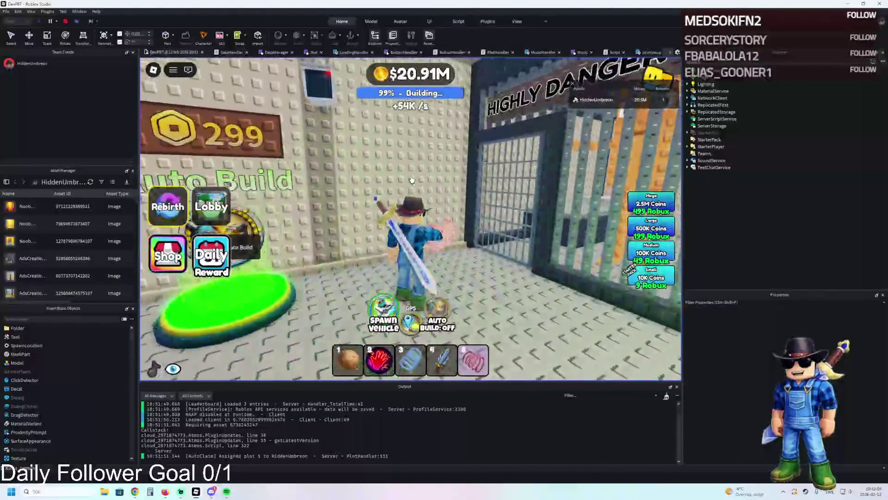
key("w")
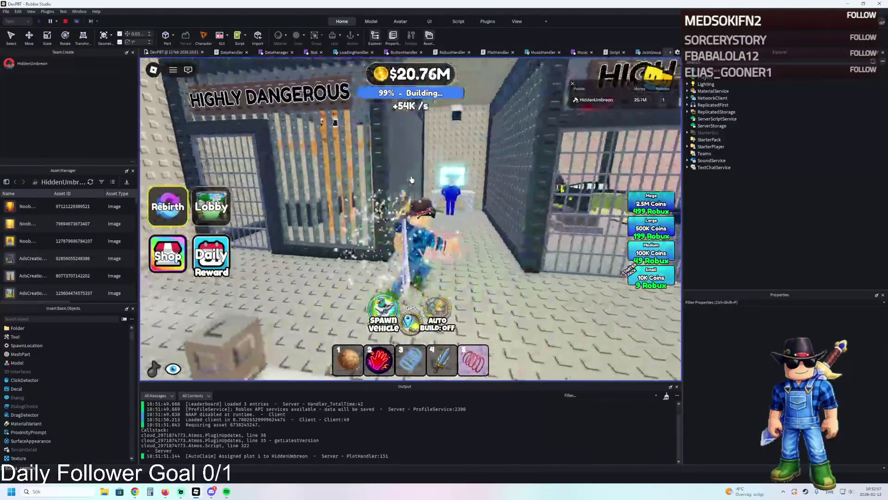
key("w")
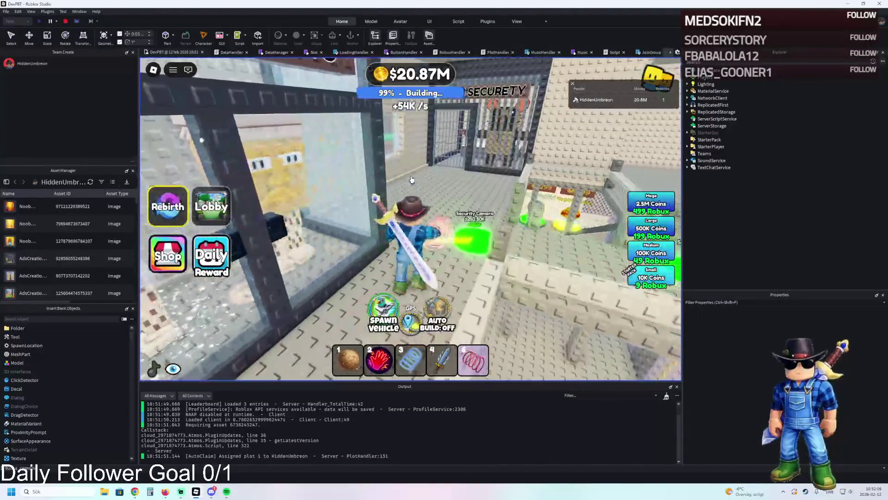
key("5")
key("w")
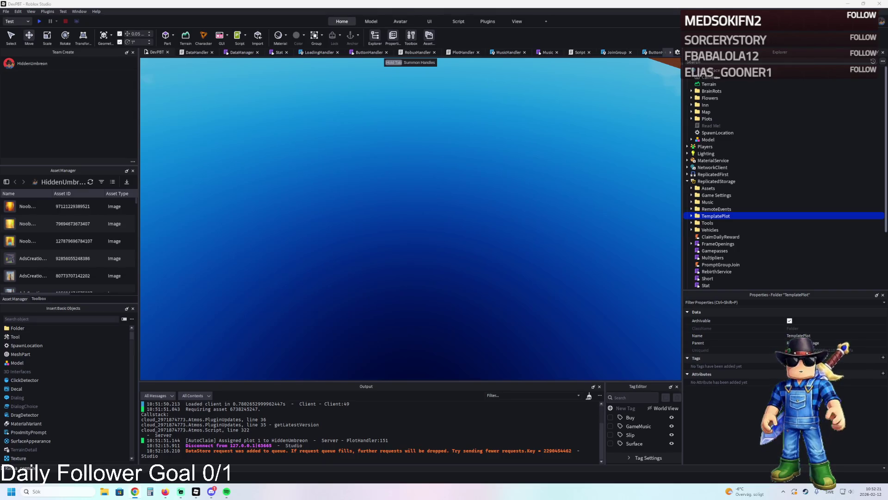
key("ctrl+z")
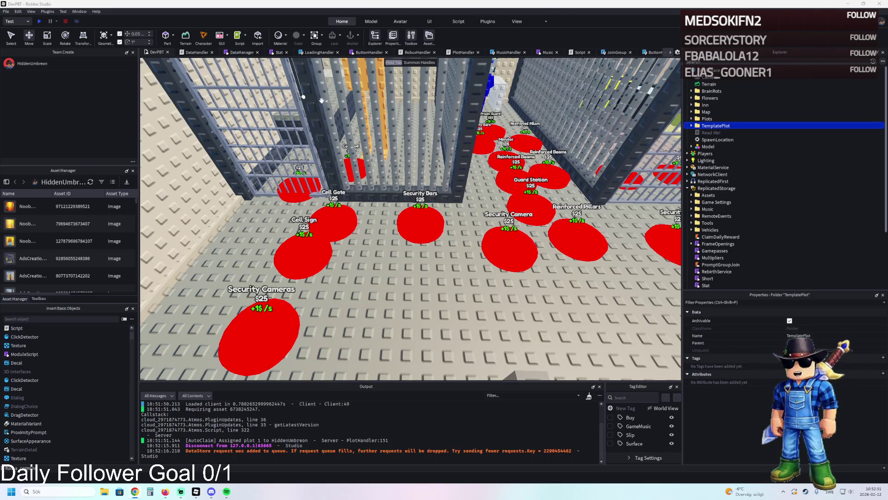
scroll(396, 131, "up", 3)
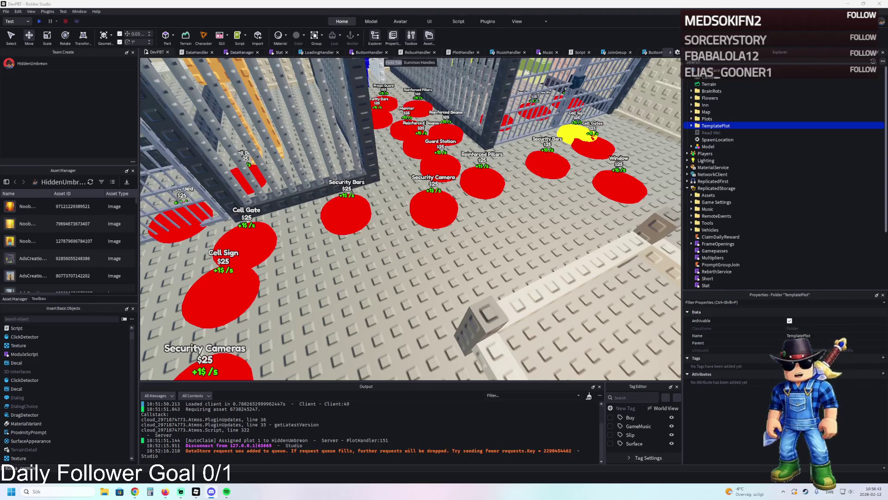
key("f")
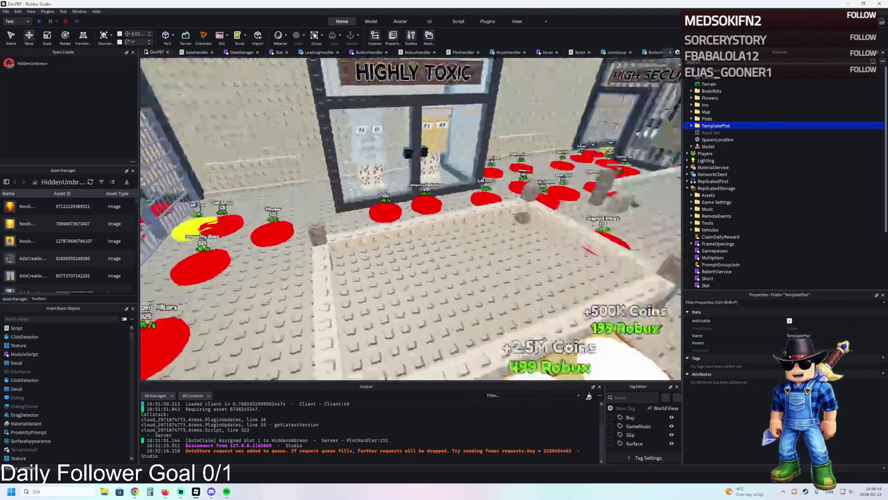
key("w")
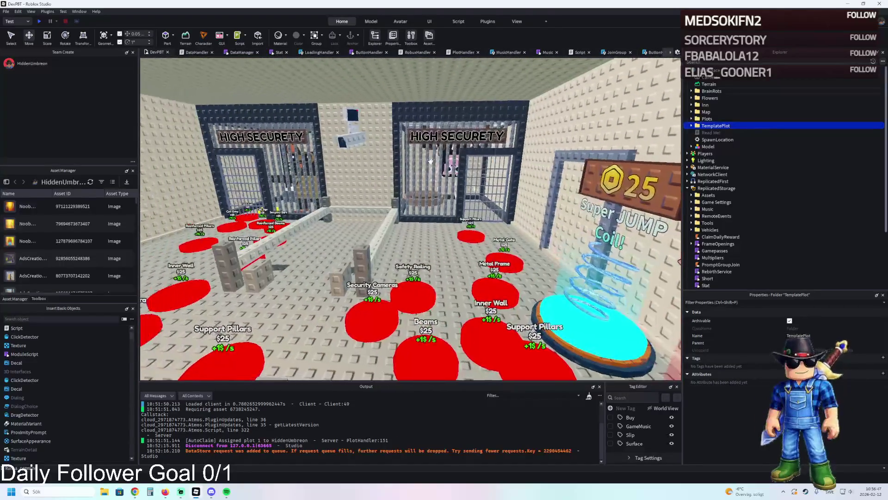
key("d")
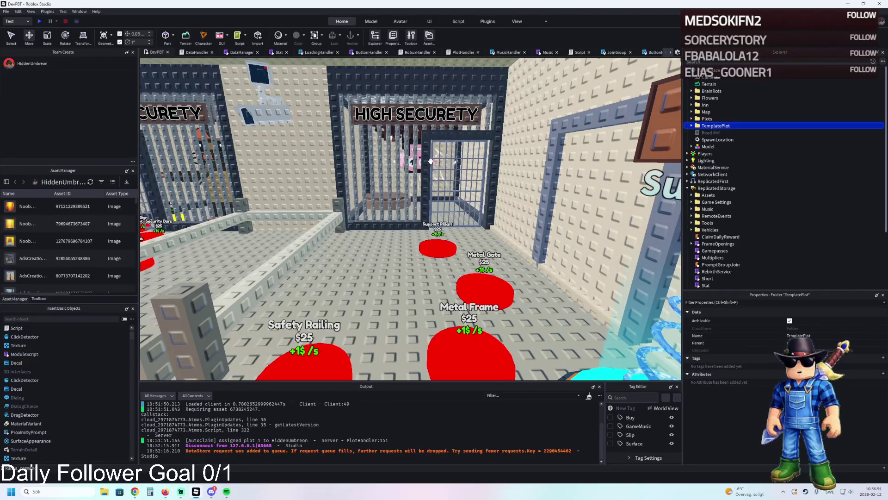
key("w")
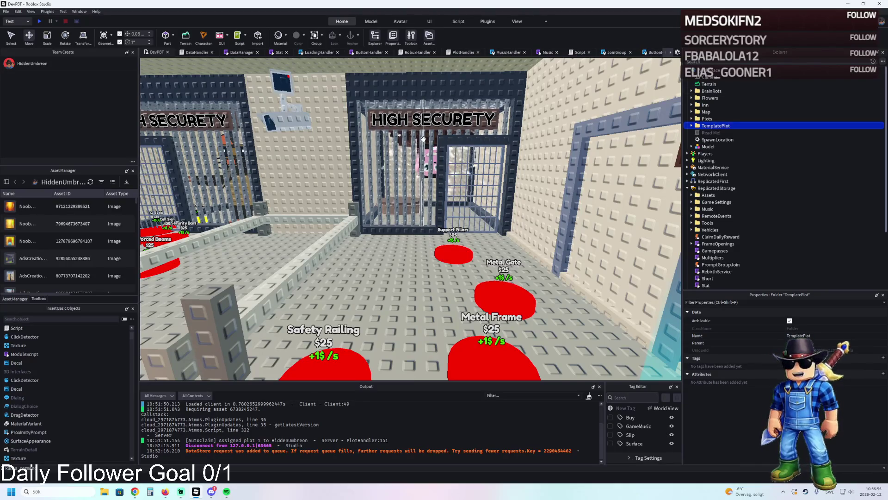
key("a")
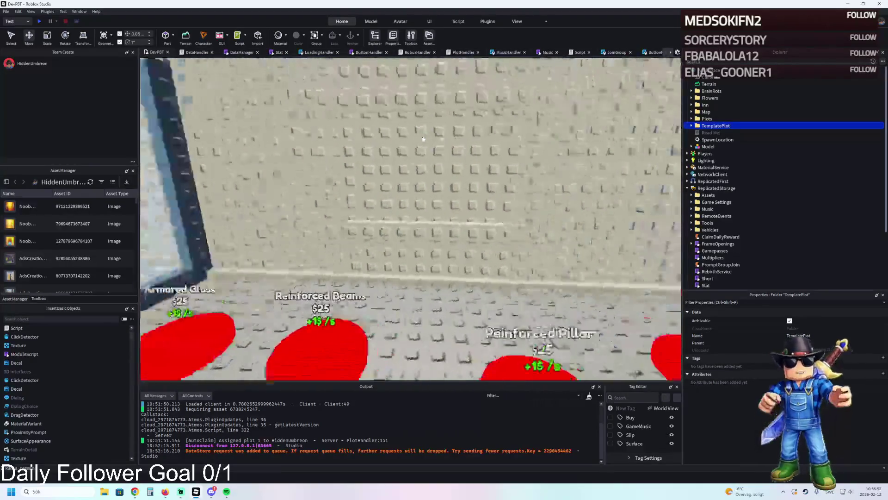
key("s")
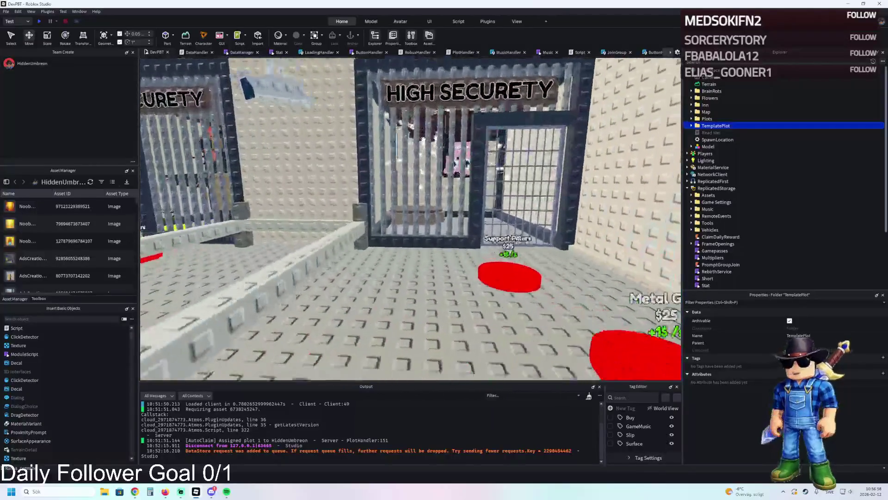
key("w")
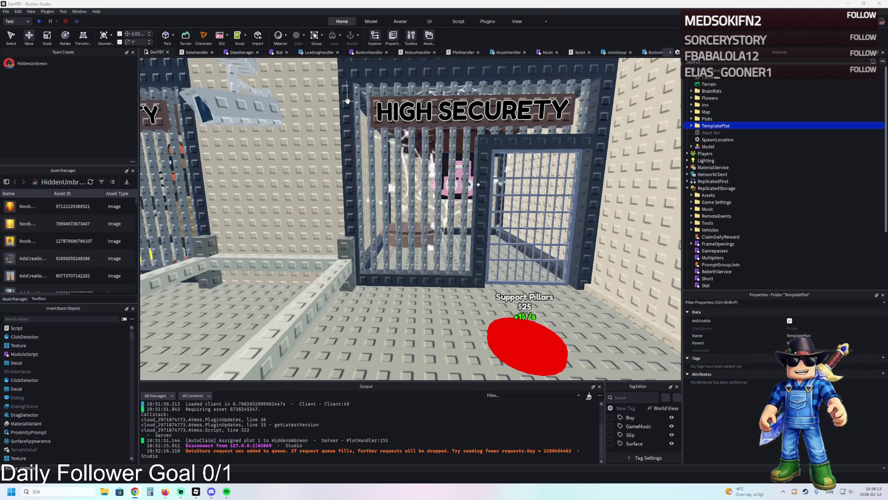
key("s")
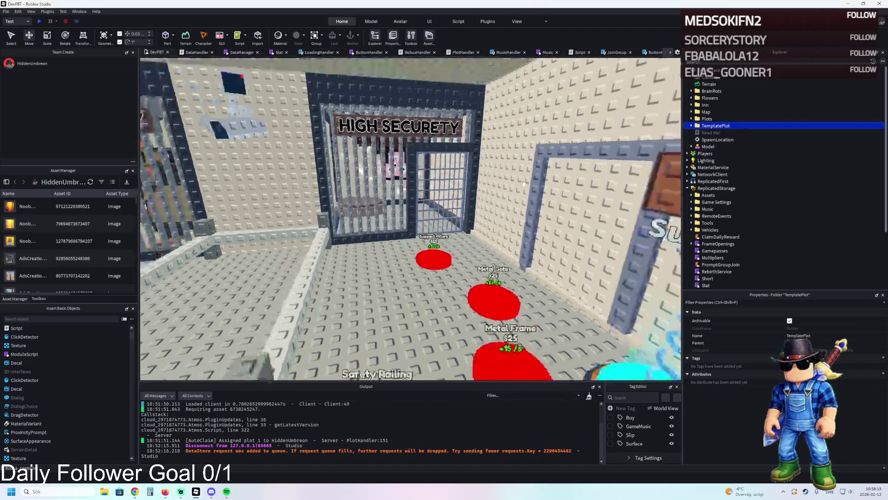
Step: Duplicate the Security Cameras buy pad and name the copy 305
key("d")
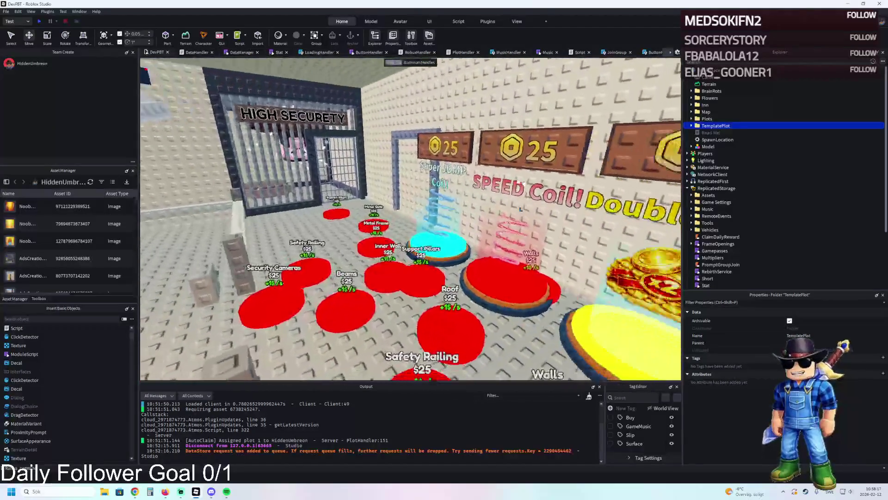
key("a")
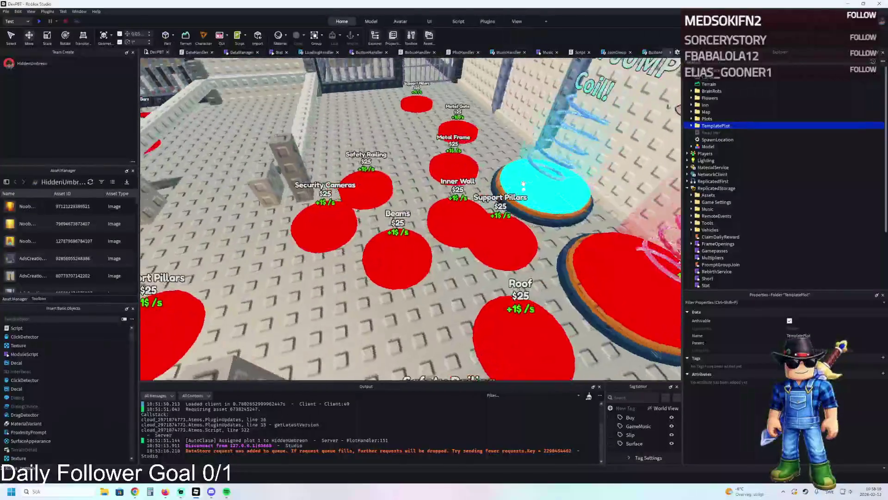
left_click(337, 234)
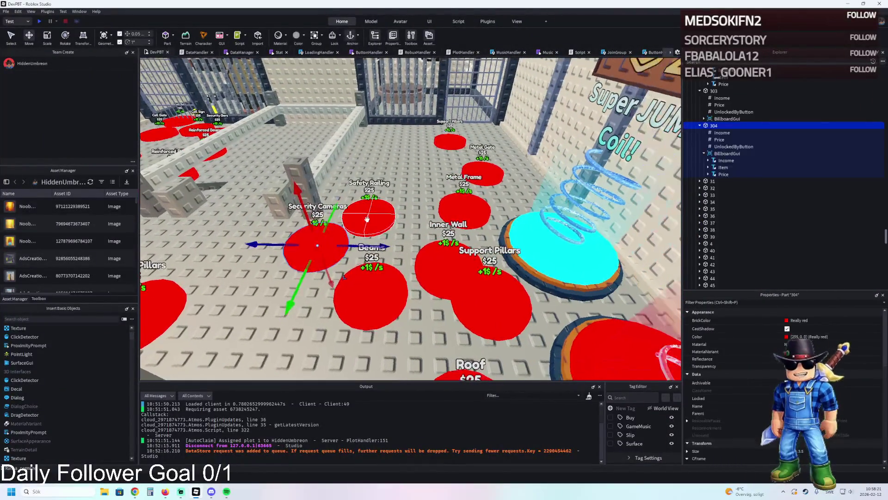
key("w")
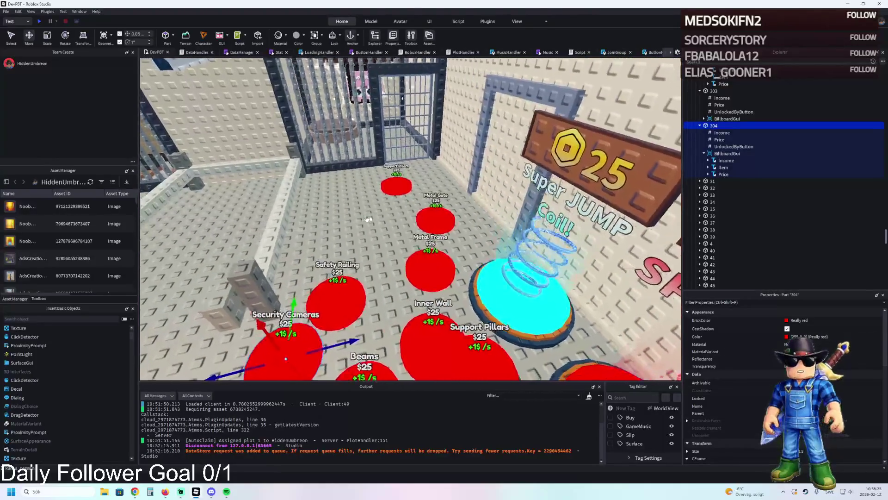
key("ctrl+d")
key("F2")
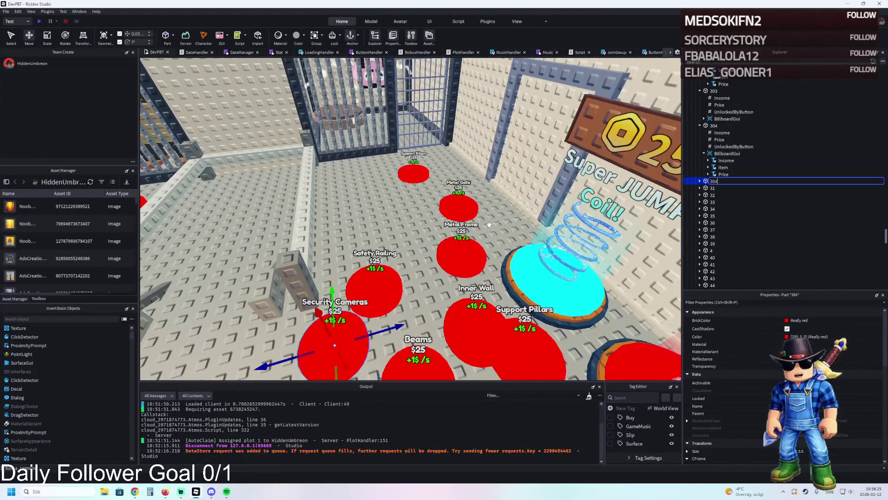
key("Return")
Step: Place pad 305 beside the Safety Railing pad and expand its values
left_click_drag(331, 292, 334, 230)
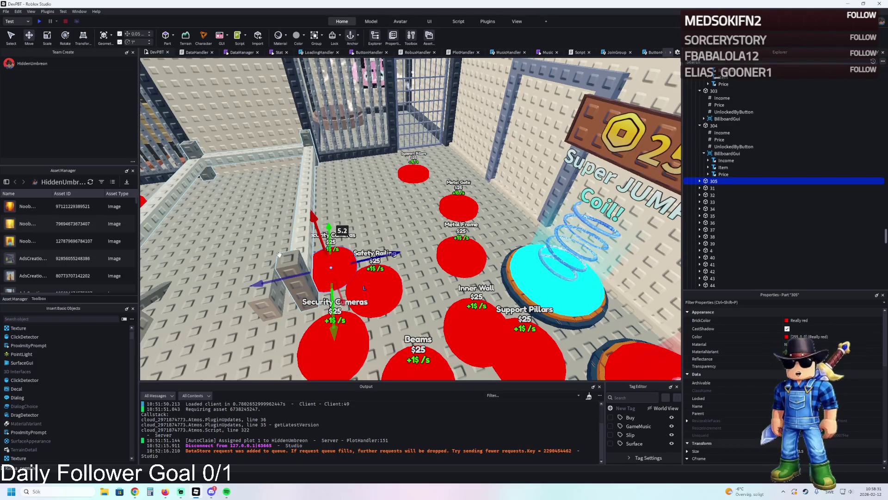
left_click_drag(329, 258, 363, 244)
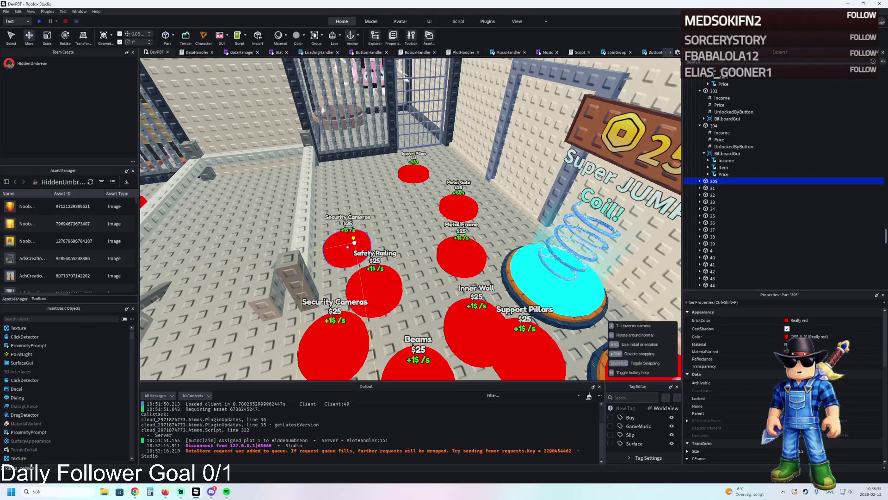
double_click(788, 182)
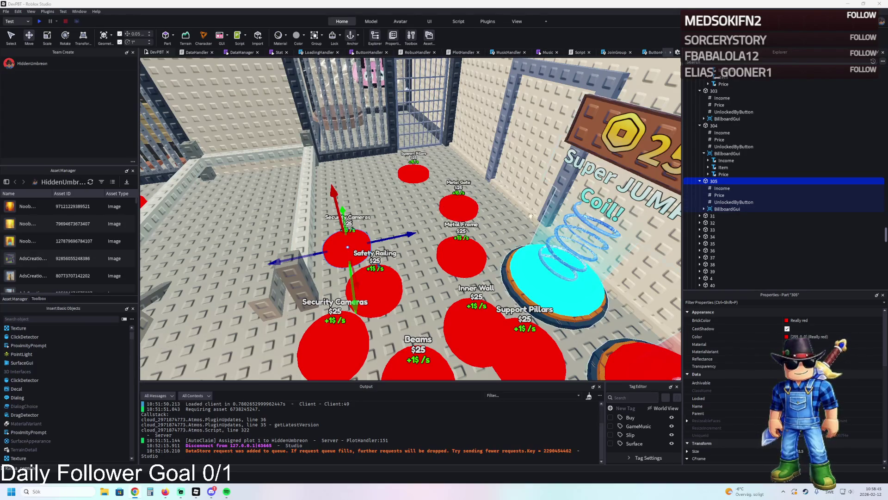
Step: Check pad 269's Item label, then set pad 305's Item Text to 'Reinforced Pillars'
scroll(459, 202, "up", 2)
scroll(459, 202, "down", 3)
scroll(459, 201, "down", 3)
scroll(455, 202, "down", 4)
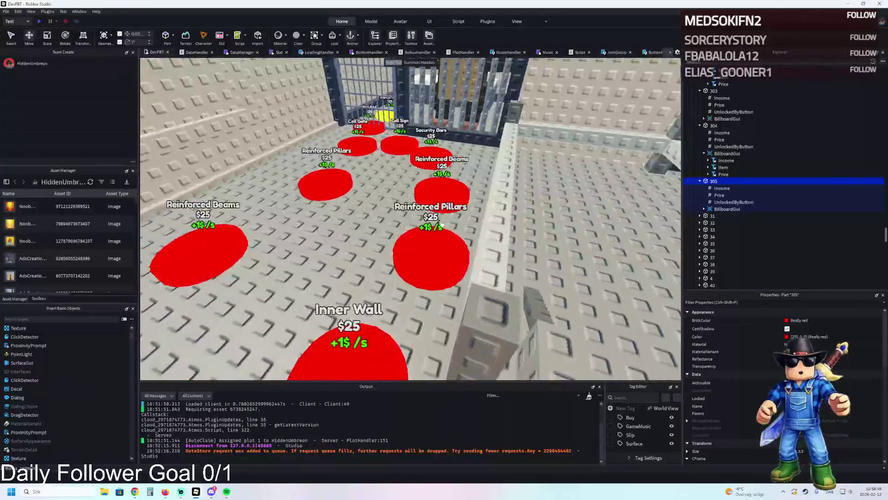
left_click(424, 259)
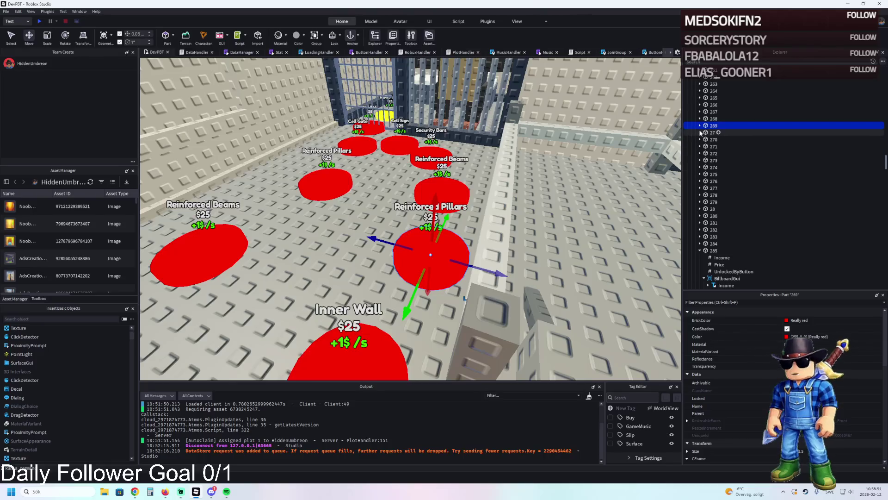
left_click(703, 153)
left_click(722, 167)
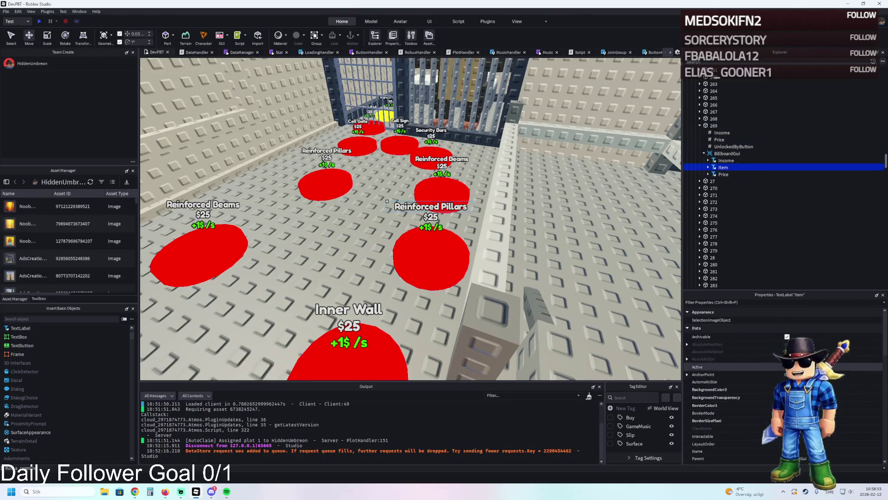
scroll(786, 393, "down", 5)
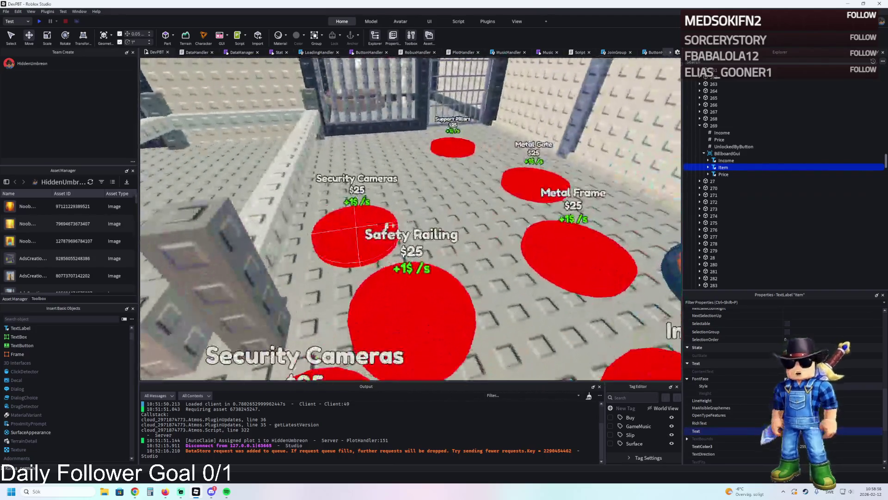
left_click(357, 236)
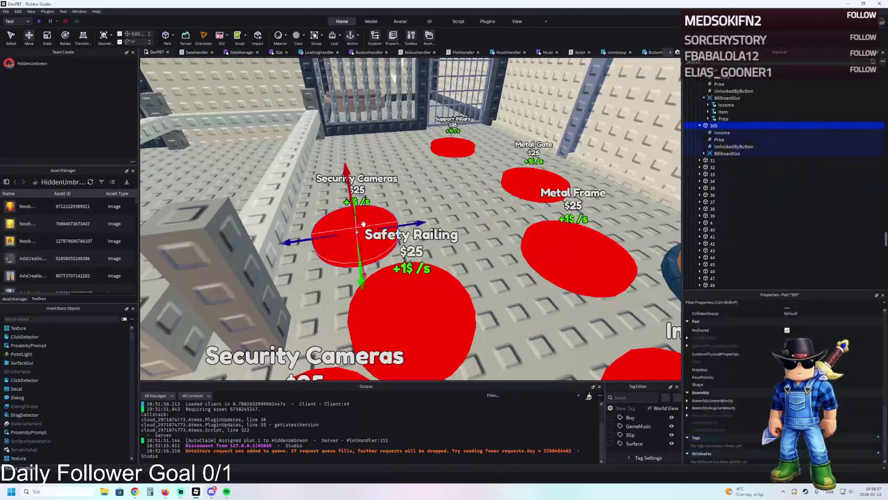
left_click(704, 153)
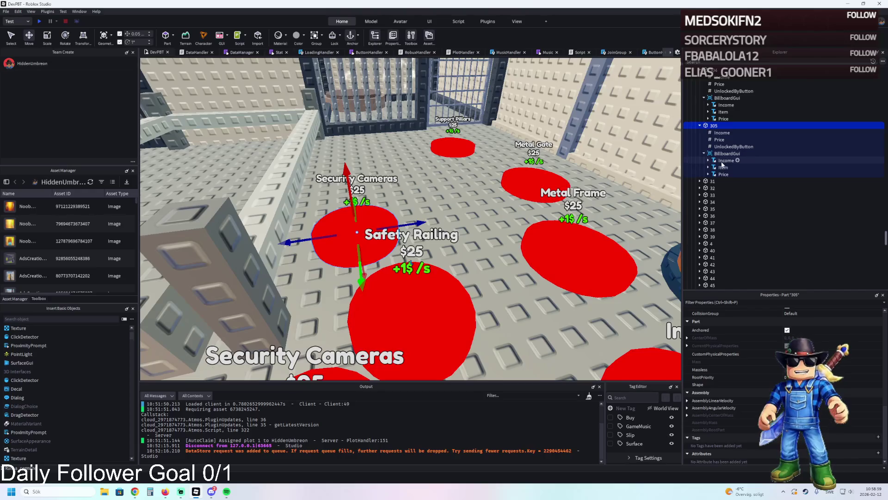
left_click(723, 167)
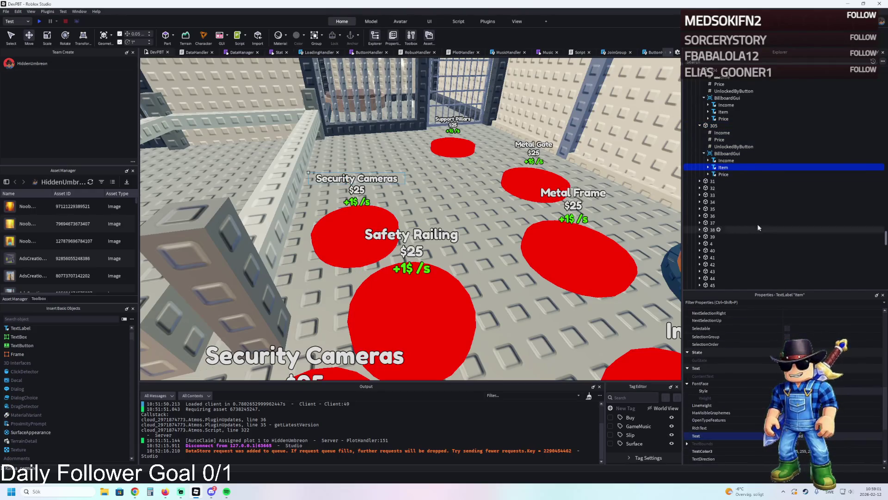
Step: Insert a Folder under pad 305 and name it UnlockedByButton
left_click(713, 126)
key("ctrl+i")
type("f")
key("Return")
left_click(730, 153)
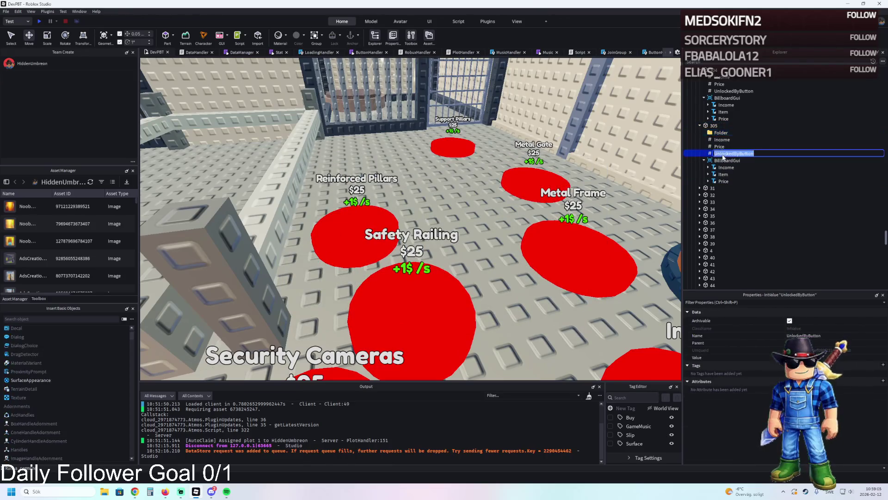
left_click(715, 132)
key("Return")
Step: Move the old UnlockedByButton value into the new folder, rename it 'Value', and duplicate it
left_click_drag(740, 154, 733, 132)
key("F2")
type("Value")
key("Return")
key("ctrl+d")
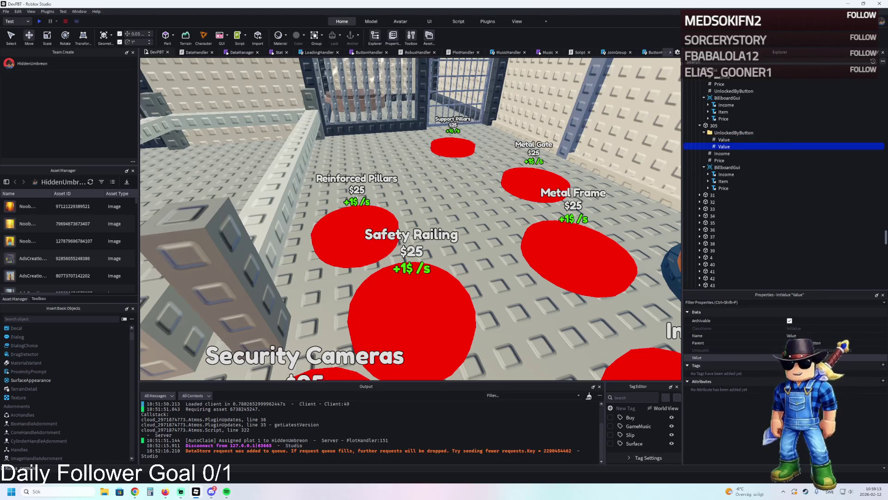
Step: Duplicate the Value entries twice more to make third and fourth Values in the folder
left_click(725, 139)
left_click(791, 357)
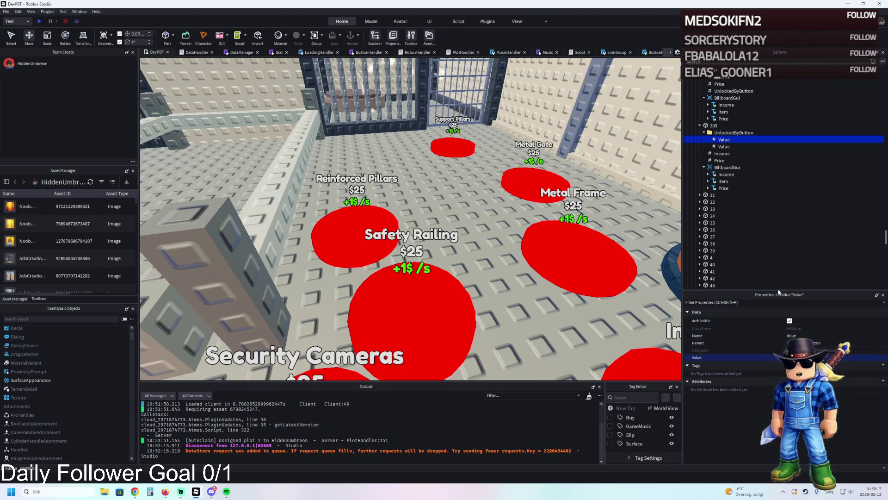
left_click(722, 146)
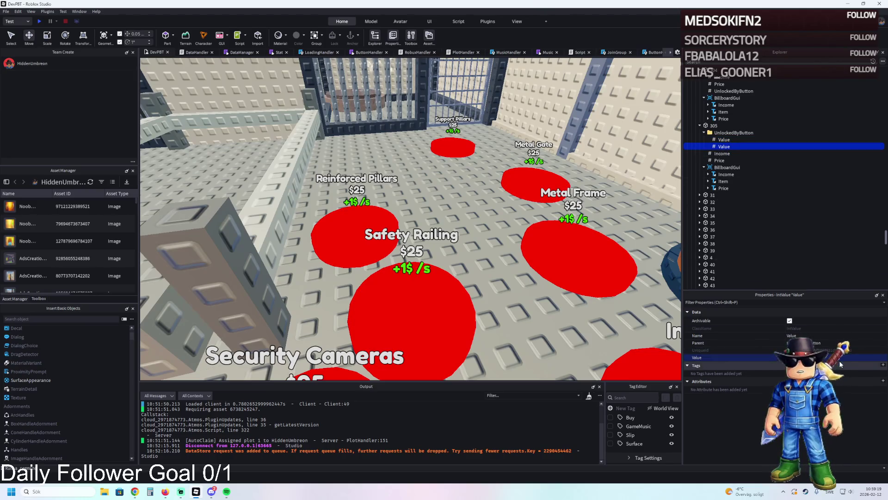
key("ctrl+d")
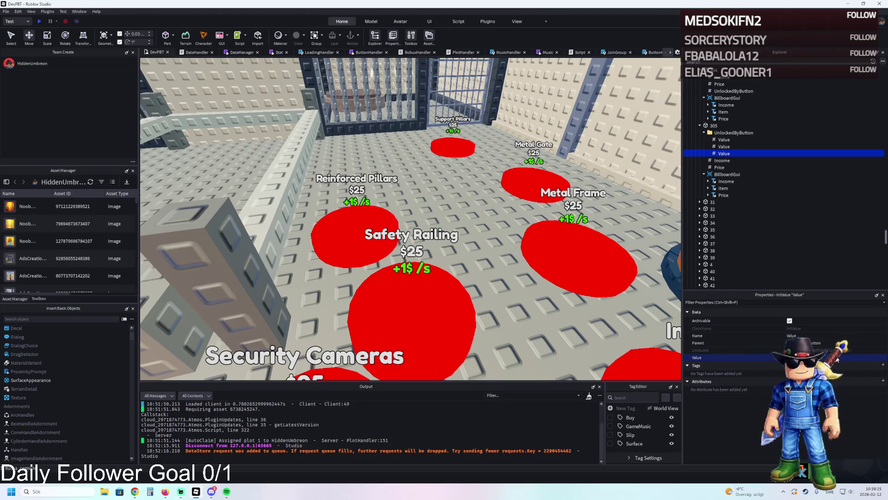
key("ctrl+d")
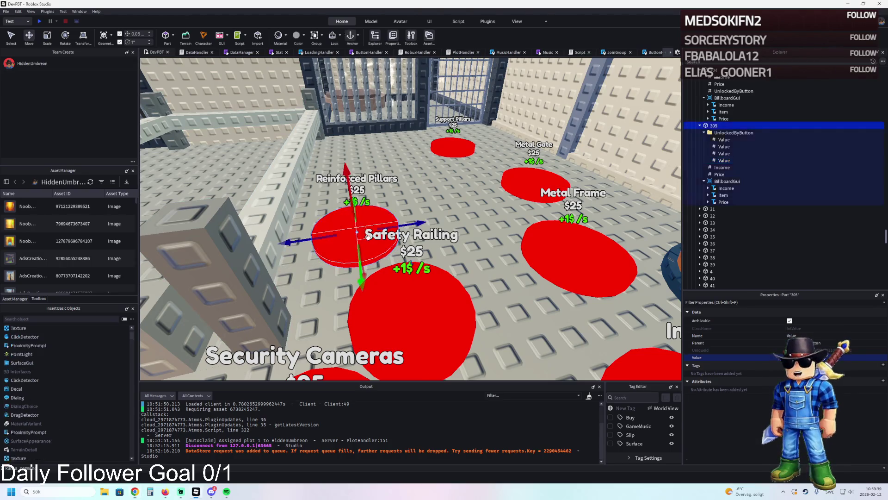
Step: Duplicate the Safety Railing button part 305 and name the copy 306
left_click(714, 125)
left_click(717, 174)
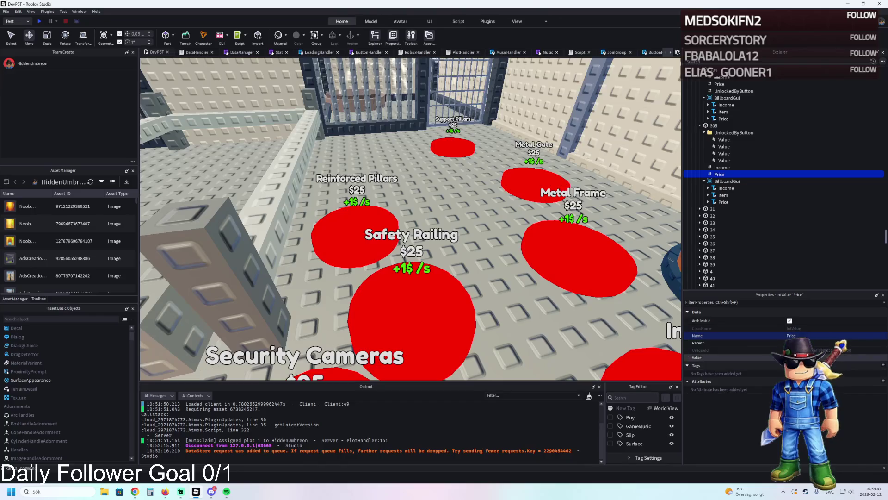
double_click(709, 131)
left_click(713, 125)
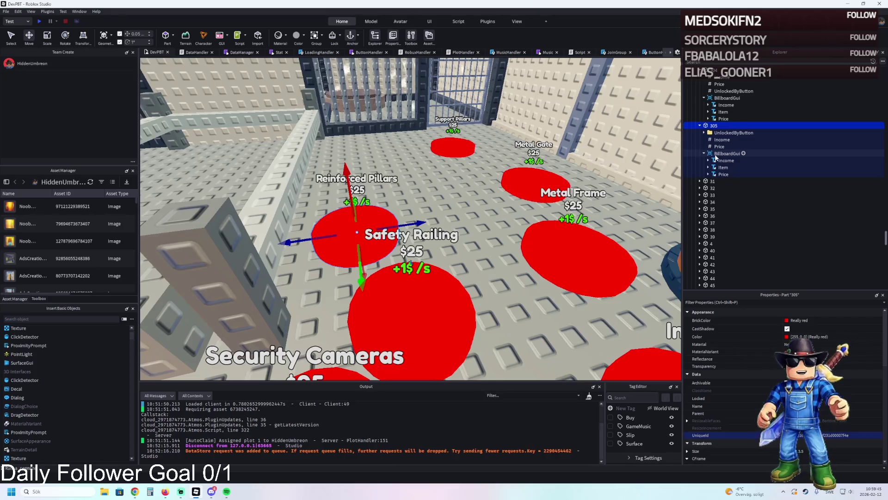
key("ctrl+d")
key("F2")
type("306")
key("Return")
Step: Replace 306's UnlockedByButton folder with a copied UnlockedByButton value and edit it
left_click(730, 188)
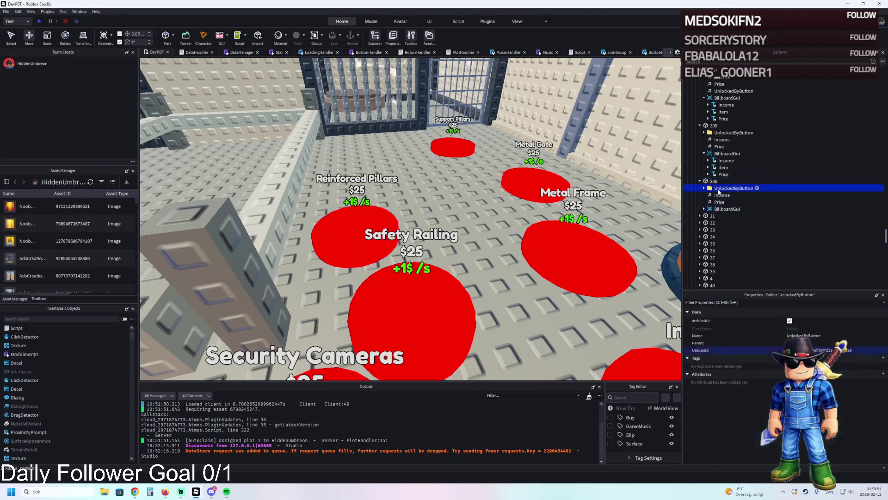
key("Delete")
left_click(734, 90)
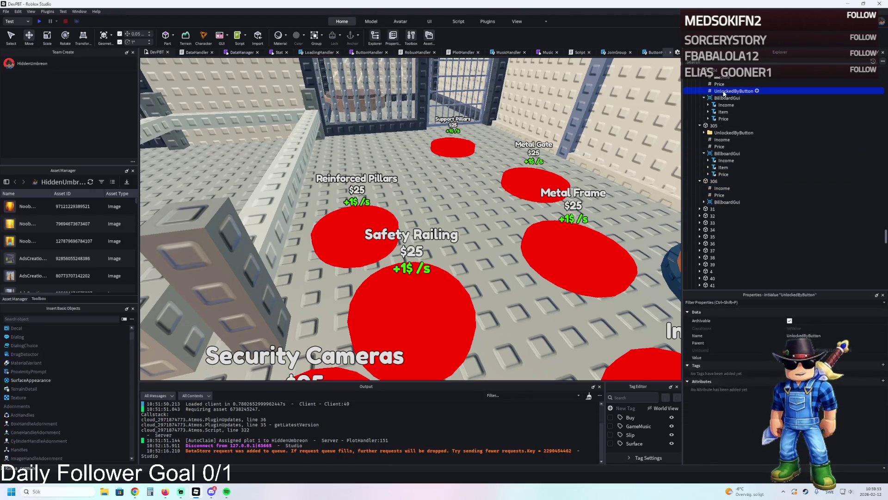
key("ctrl+d")
left_click_drag(734, 98, 717, 188)
left_click(804, 357)
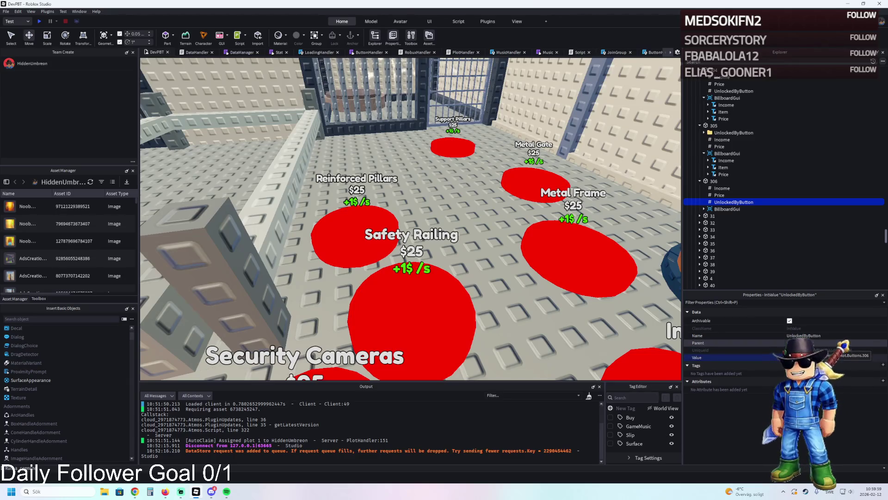
left_click(720, 194)
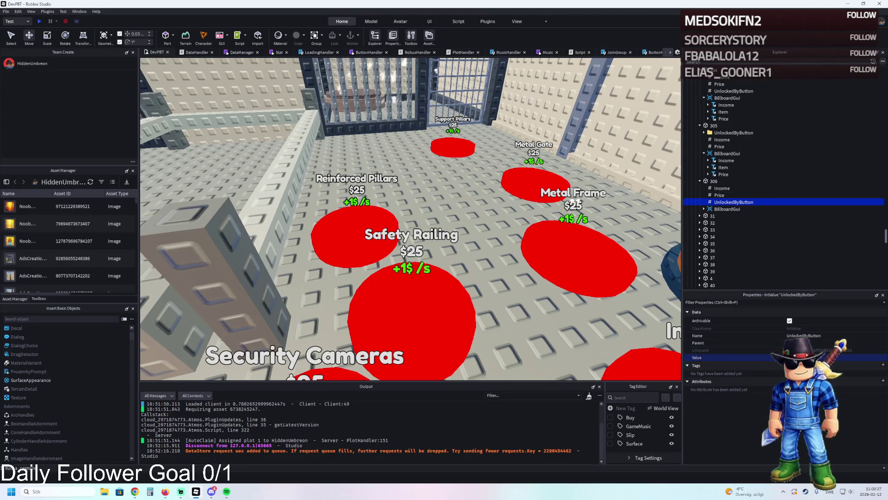
Step: Move button 306 back toward the cell gate and label its billboard Reinforced Beams
left_click(712, 180)
mouse_move(357, 261)
left_mouse_down()
mouse_move(356, 217)
mouse_move(361, 233)
mouse_move(406, 221)
left_mouse_up()
key("e")
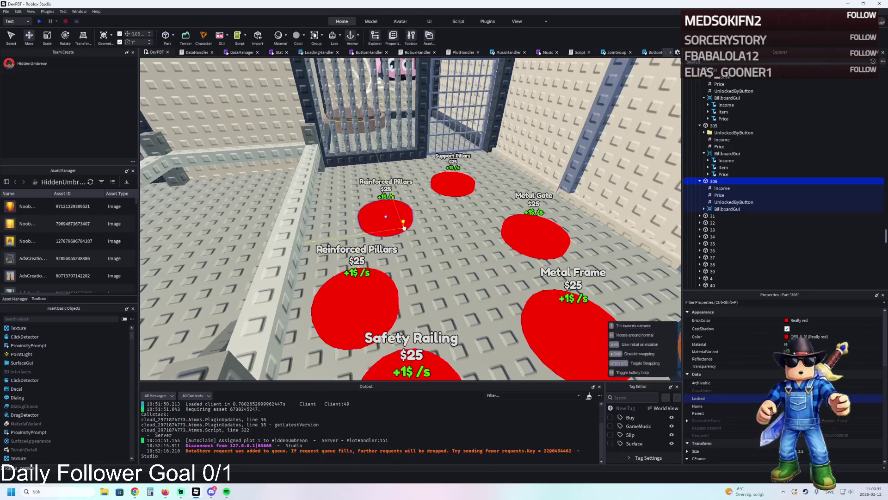
left_click(704, 209)
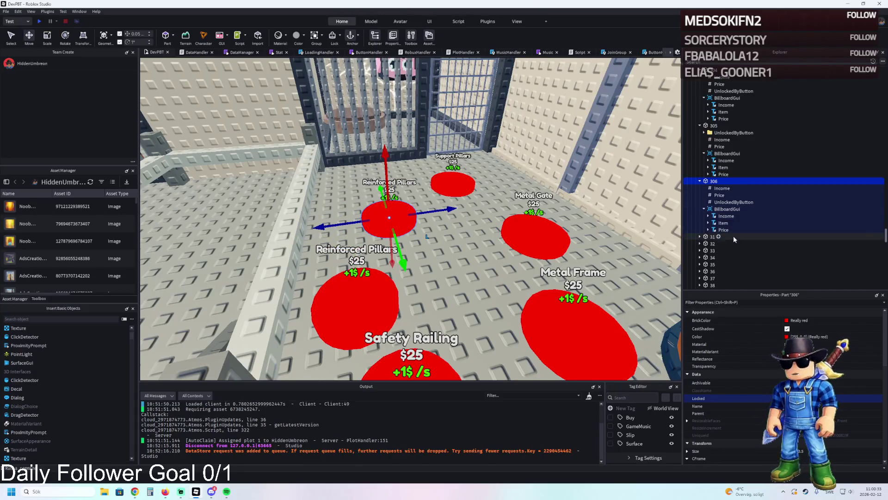
left_click(723, 222)
scroll(782, 384, "down", 4)
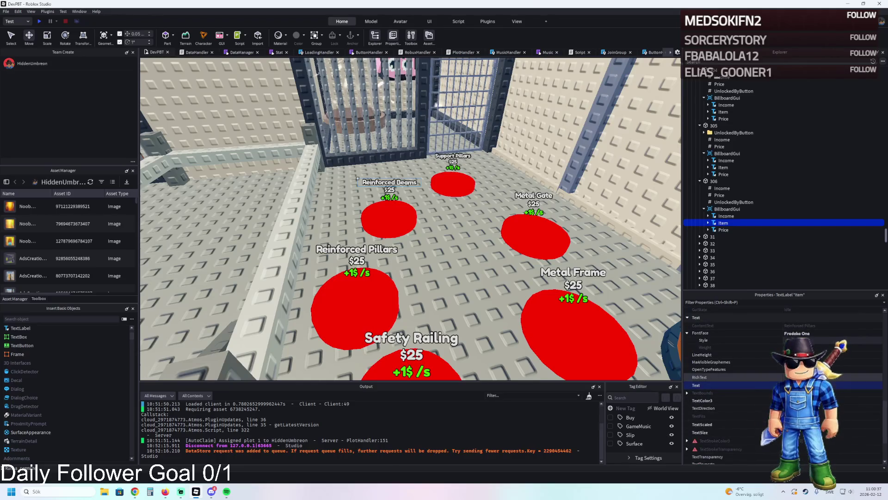
scroll(372, 151, "down", 3)
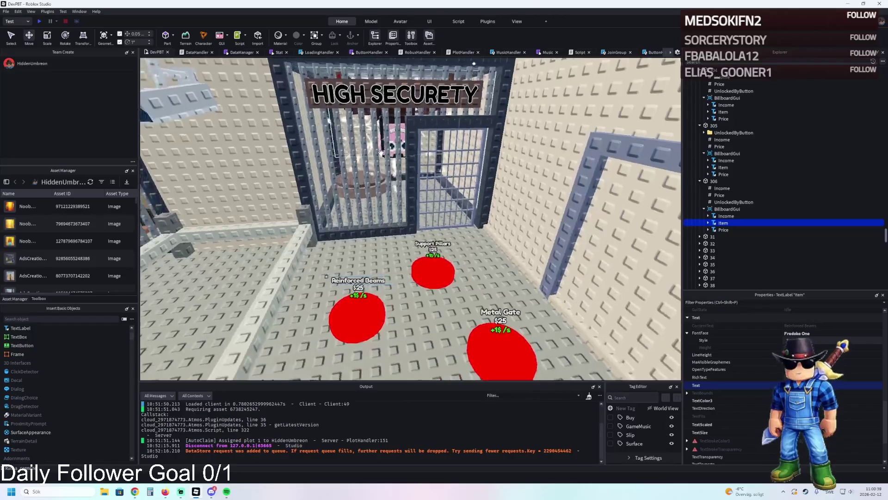
scroll(414, 250, "up", 2)
Step: Duplicate the Reinforced Beams button as 307 and place it beside Support Pillars
left_click(406, 318)
key("ctrl+d")
mouse_move(406, 318)
left_mouse_down()
mouse_move(495, 296)
mouse_move(449, 301)
mouse_move(451, 310)
mouse_move(398, 260)
mouse_move(416, 289)
left_mouse_up()
scroll(405, 281, "up", 2)
left_click_drag(438, 242, 429, 229)
key("F2")
key("Right")
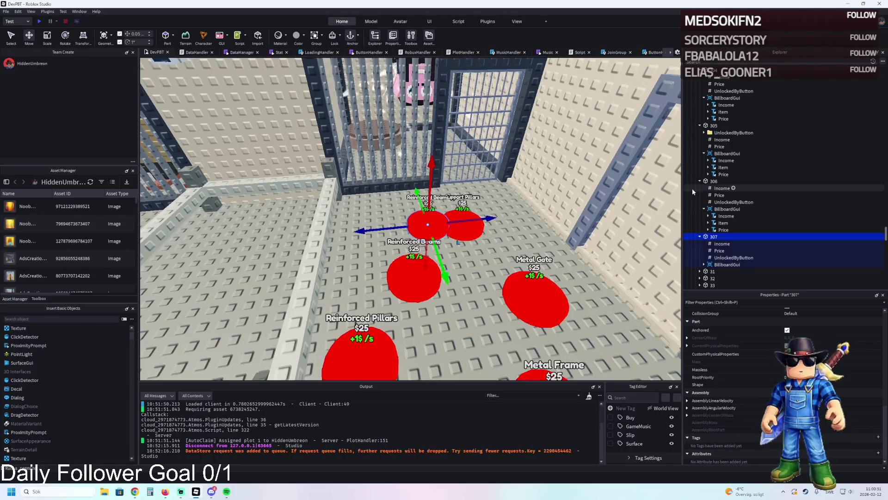
Step: Change button 307's billboard Item text to Cell Gate and check its UnlockedByButton value
left_click(717, 266)
key("Right")
left_click(725, 279)
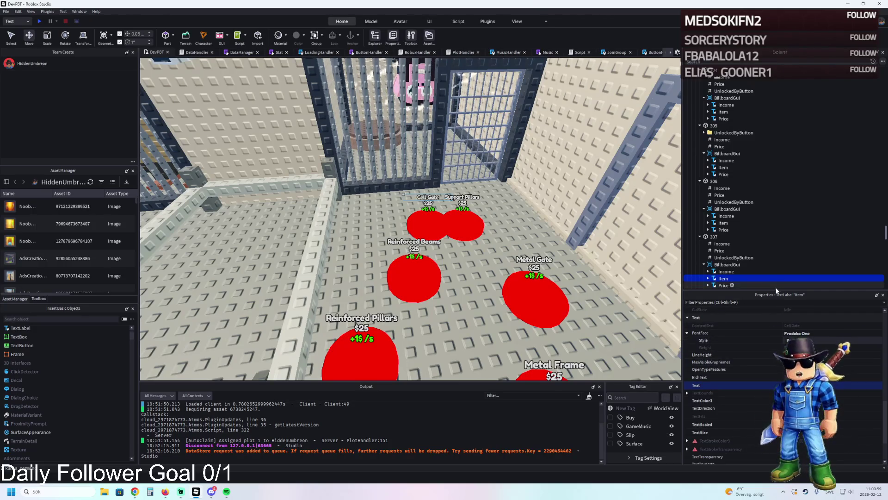
left_click(724, 258)
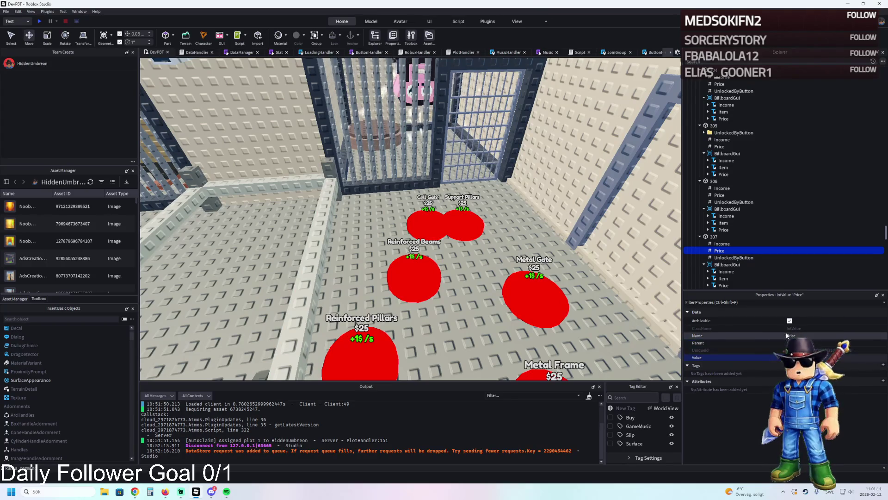
Step: Duplicate the Cell Gate button and move the copy 308 back toward the cell gate
left_click(440, 206)
scroll(430, 211, "up", 5)
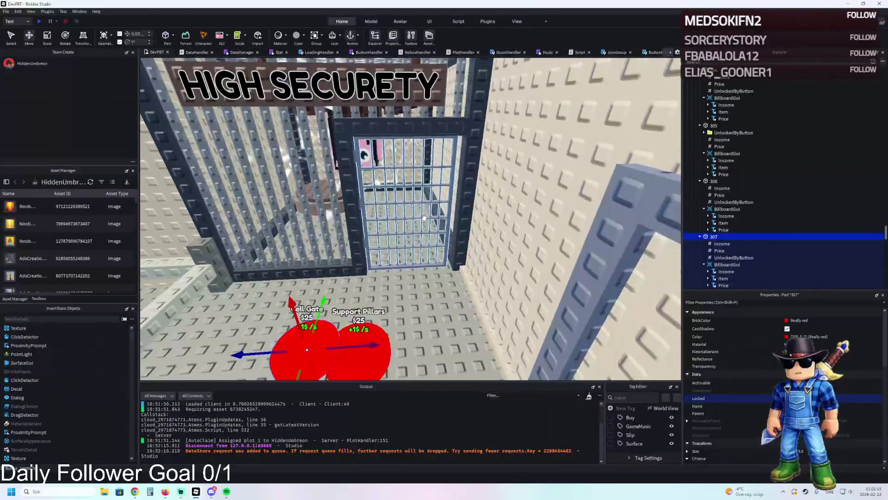
scroll(423, 217, "up", 2)
key("ctrl+d")
mouse_move(370, 318)
left_mouse_down()
mouse_move(465, 303)
mouse_move(452, 300)
mouse_move(433, 245)
left_mouse_up()
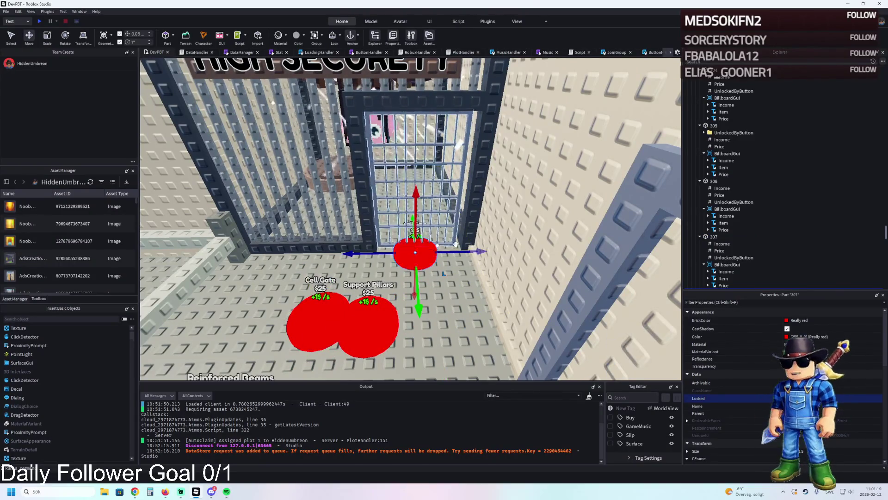
scroll(749, 250, "down", 3)
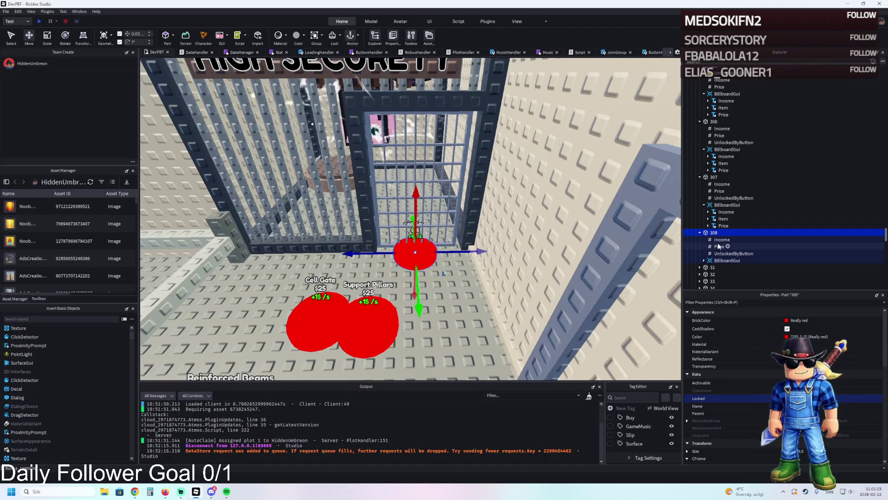
Step: Duplicate button 308 into the middle of the floor, name it 309, and edit its Price
left_click(719, 246)
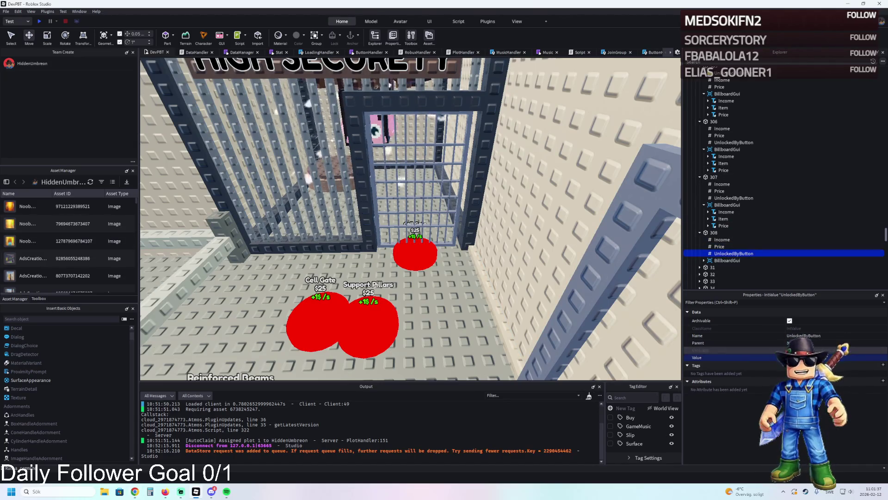
left_click(714, 232)
key("ctrl+d")
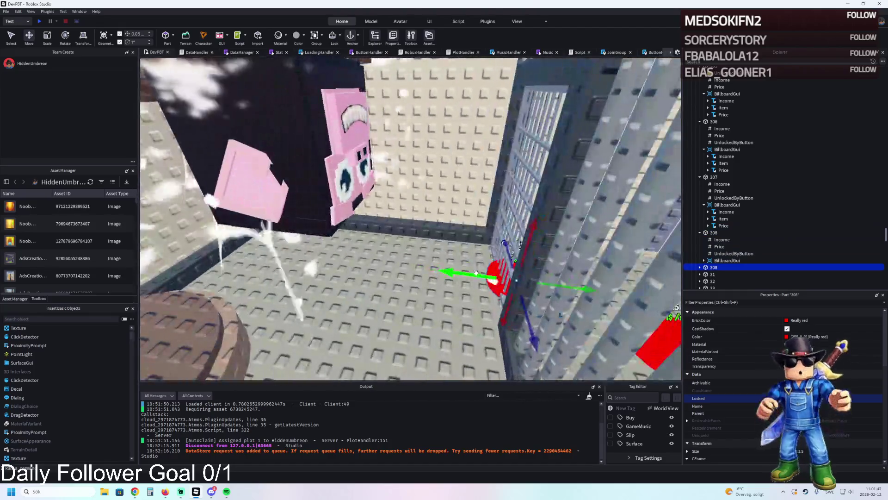
mouse_move(477, 273)
left_mouse_down()
mouse_move(412, 271)
mouse_move(425, 285)
left_mouse_up()
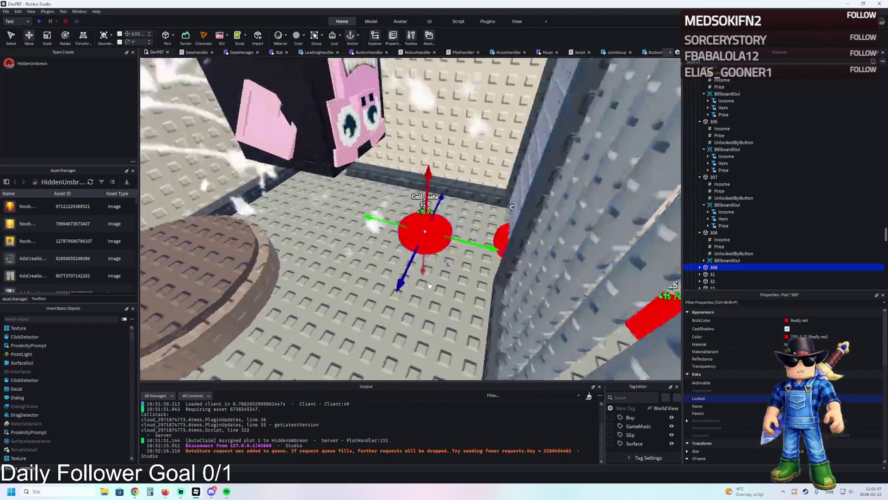
key("F2")
type("309")
key("Return")
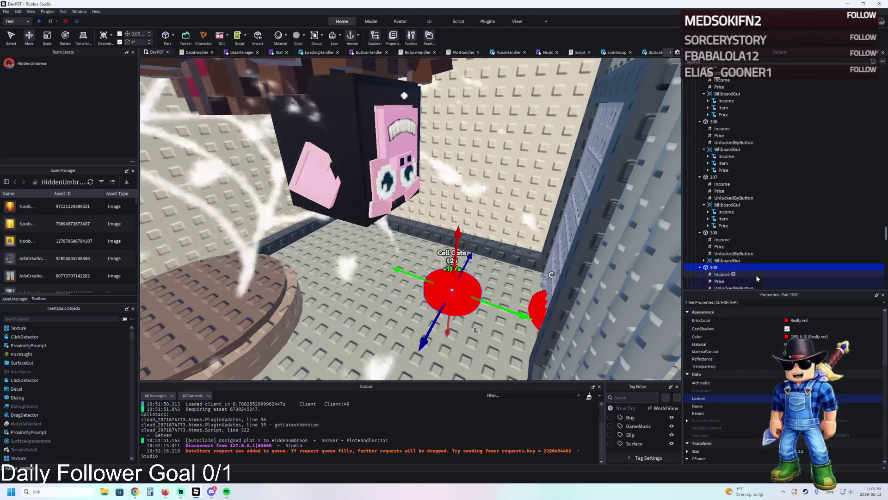
key("Right")
key("Down")
key("Down")
left_click(796, 358)
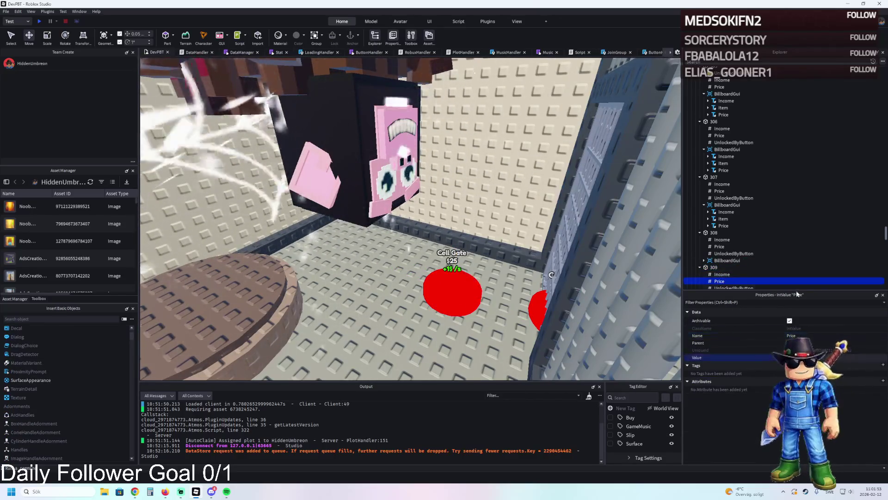
Step: Set button 309's billboard Item text to 'Chimpanzini Spiderini' and frame the button
left_click(643, 172)
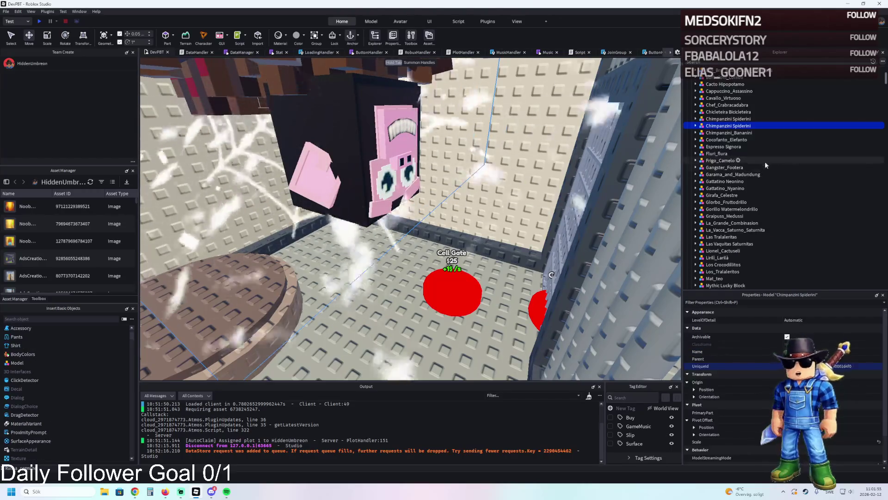
left_click_drag(643, 172, 622, 157)
left_click(622, 158, "ctrl")
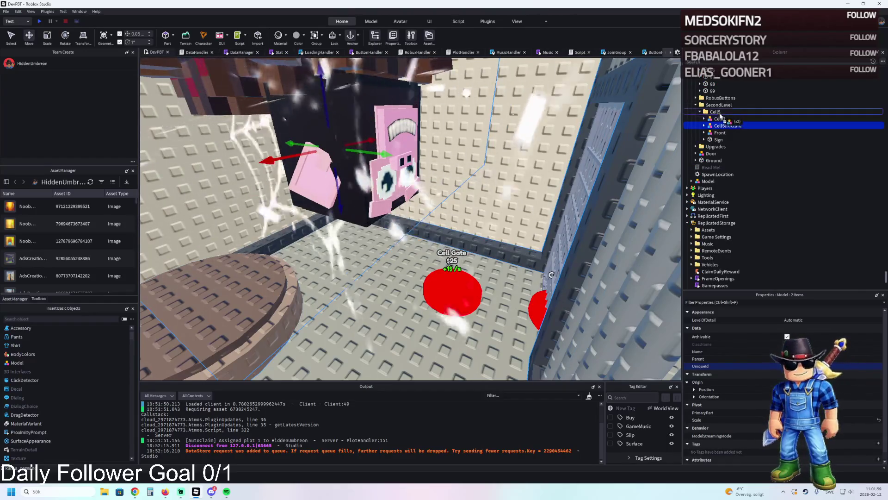
left_click(452, 291)
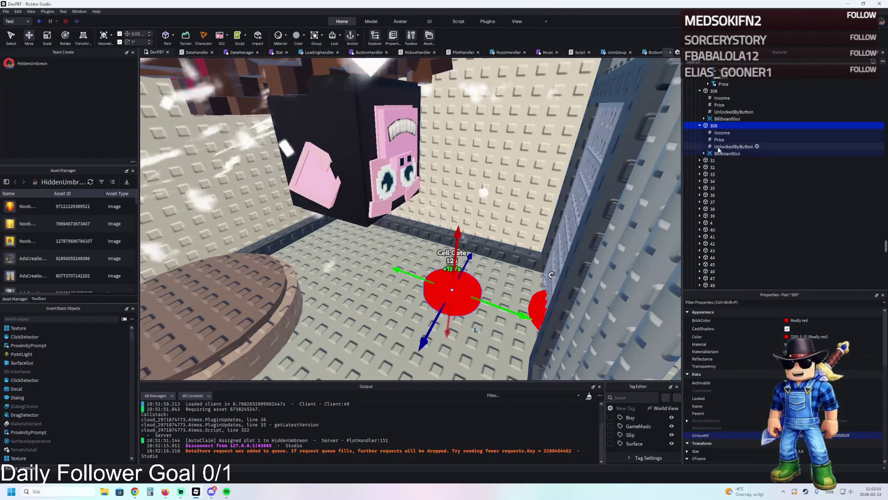
left_click(703, 154)
left_click(723, 167)
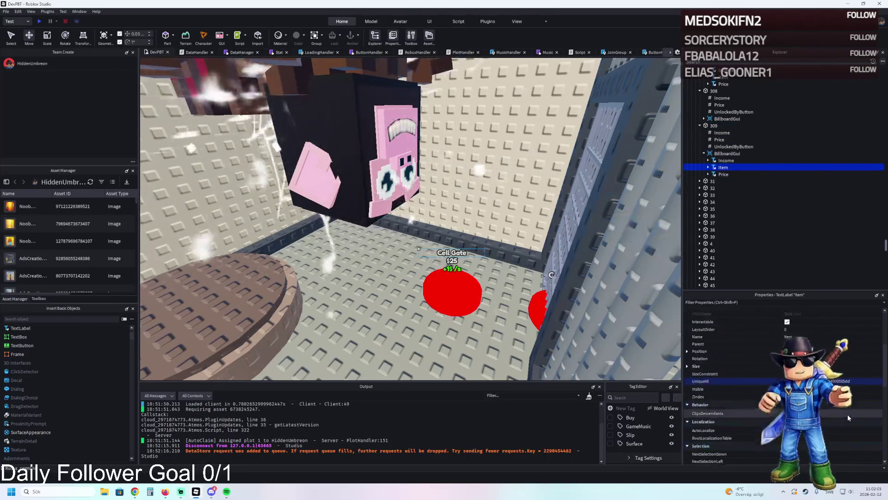
scroll(827, 407, "down", 4)
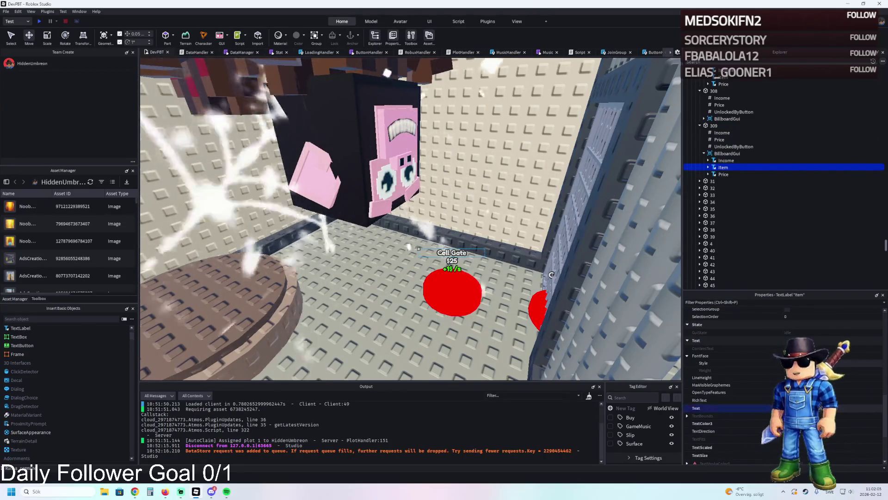
type("Chimpanzini Spiderini")
key("Return")
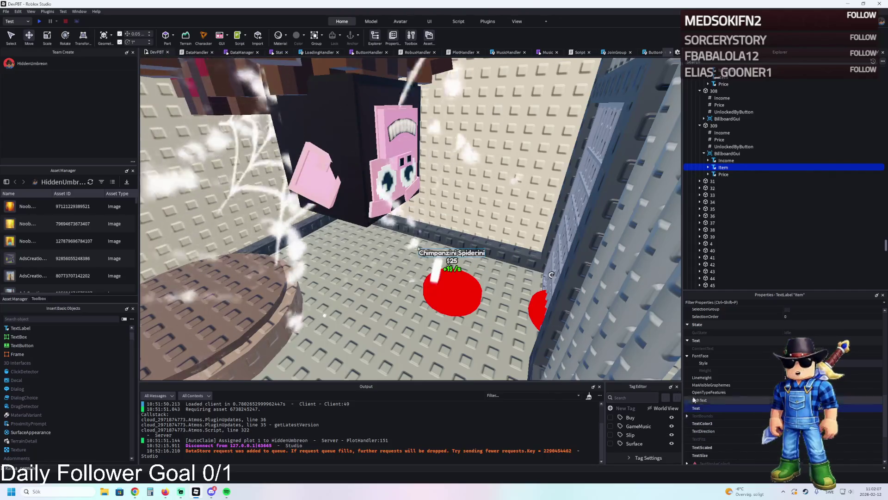
left_click(458, 296)
key("f")
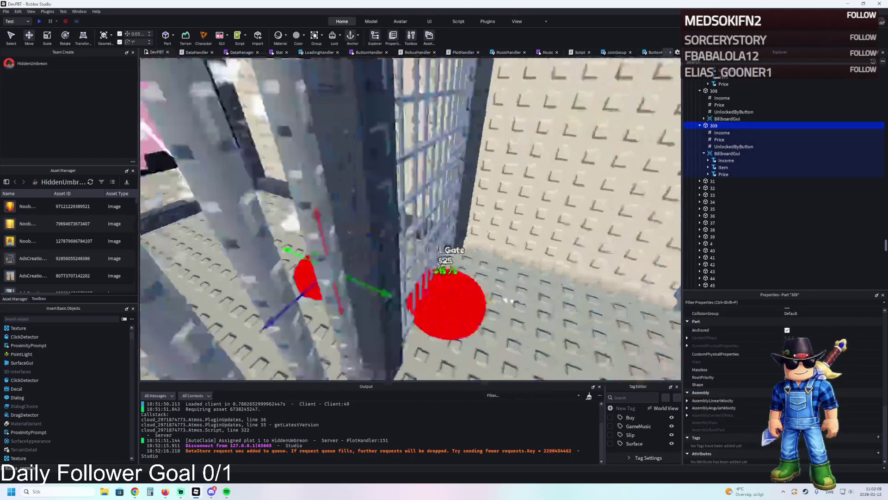
Step: Relabel button 308's billboard from Cell Gate to Cell Bed, then review the 308 and 309 prices
left_click(704, 119)
left_click(717, 132)
left_click(823, 327)
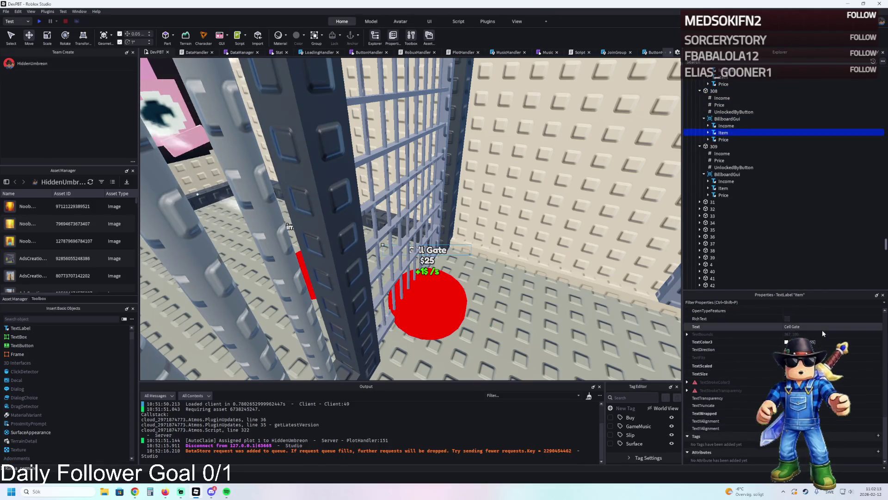
key("BackSpace")
key("BackSpace")
key("BackSpace")
type("Bed")
key("Return")
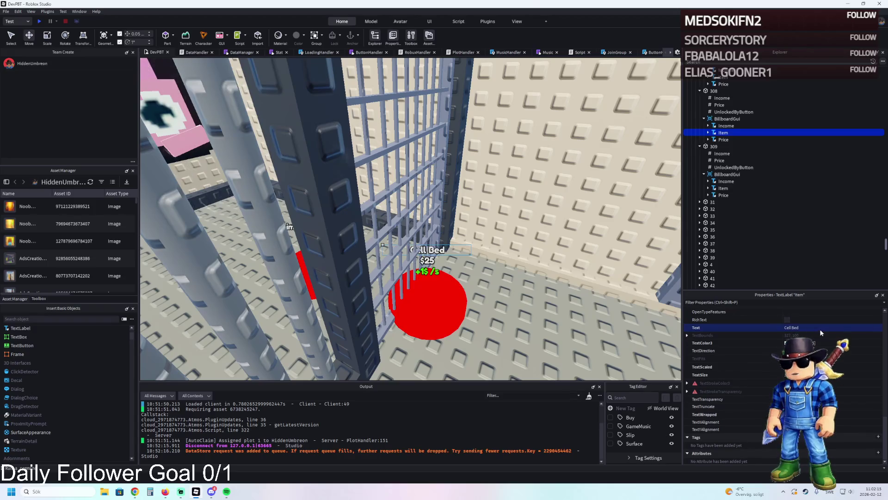
left_click(720, 104)
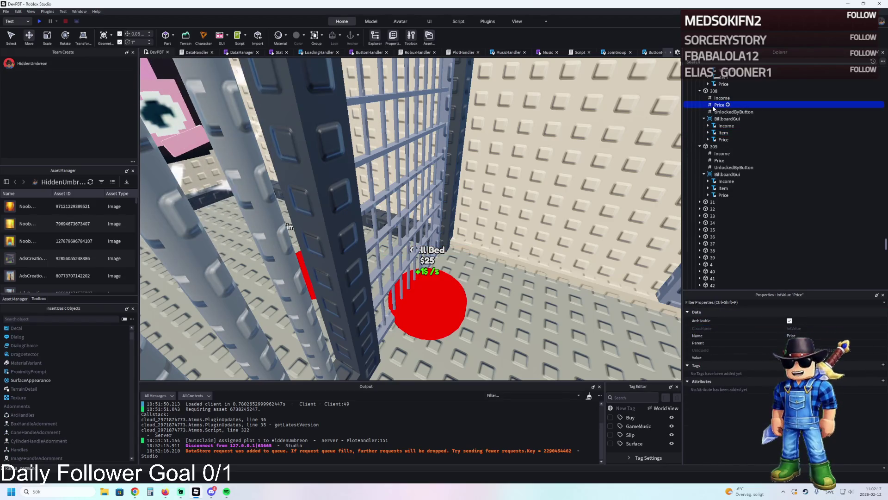
left_click(717, 160)
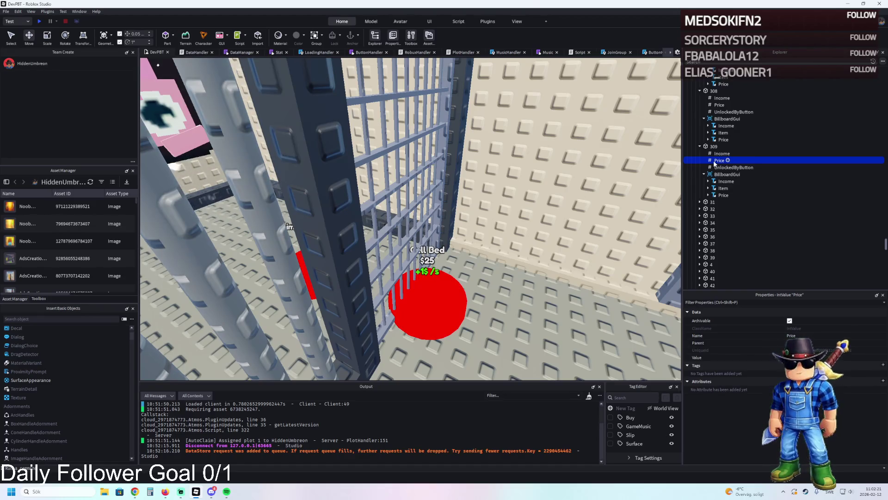
left_click(713, 146)
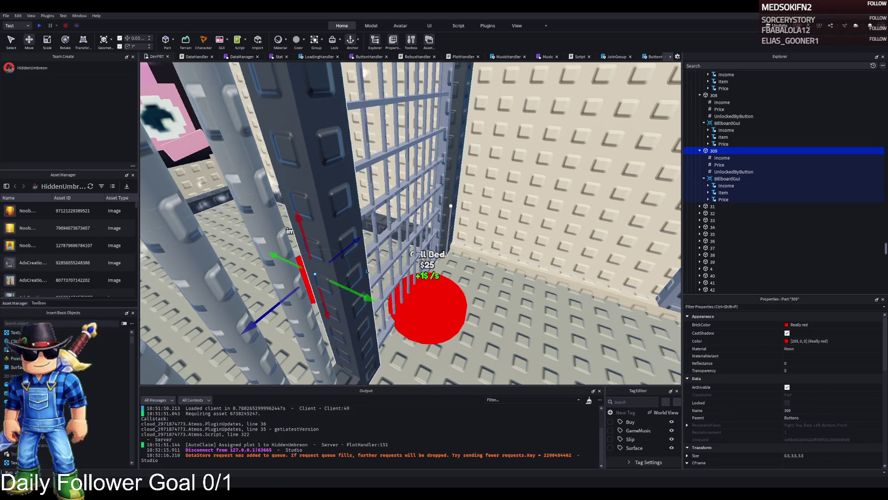
key("f")
key("a")
left_click(403, 273)
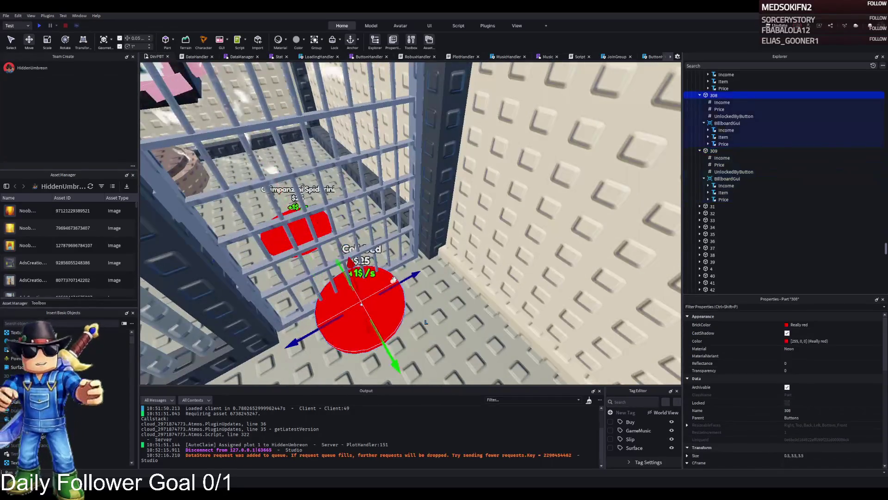
key("f")
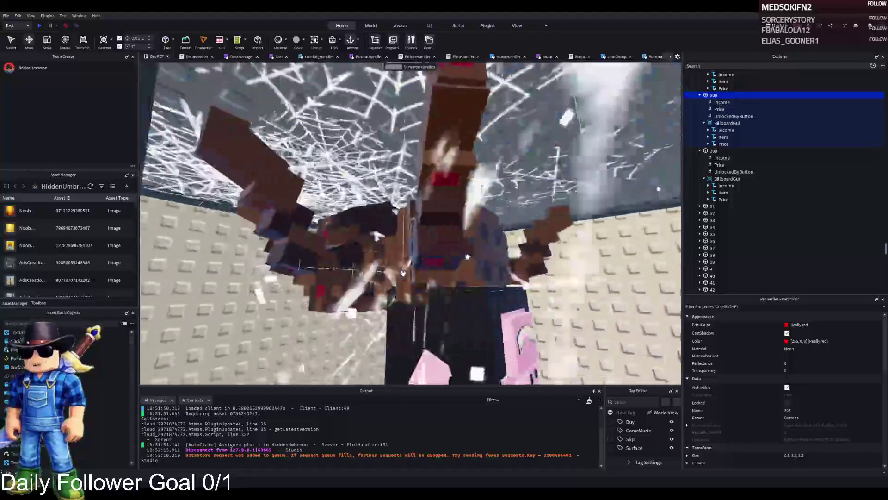
key("d")
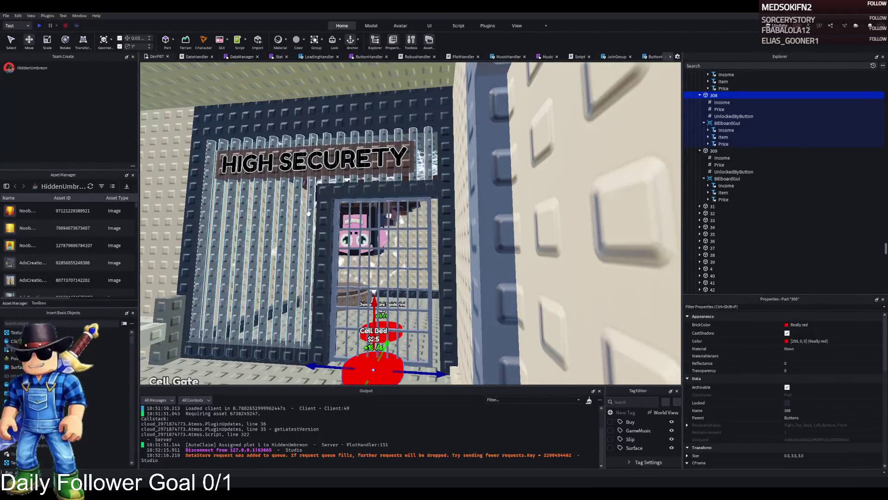
scroll(422, 207, "up", 5)
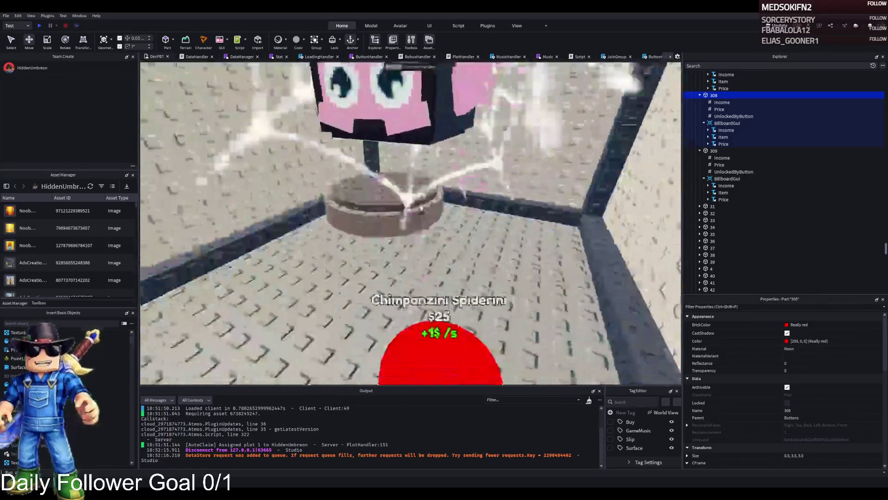
scroll(421, 208, "down", 5)
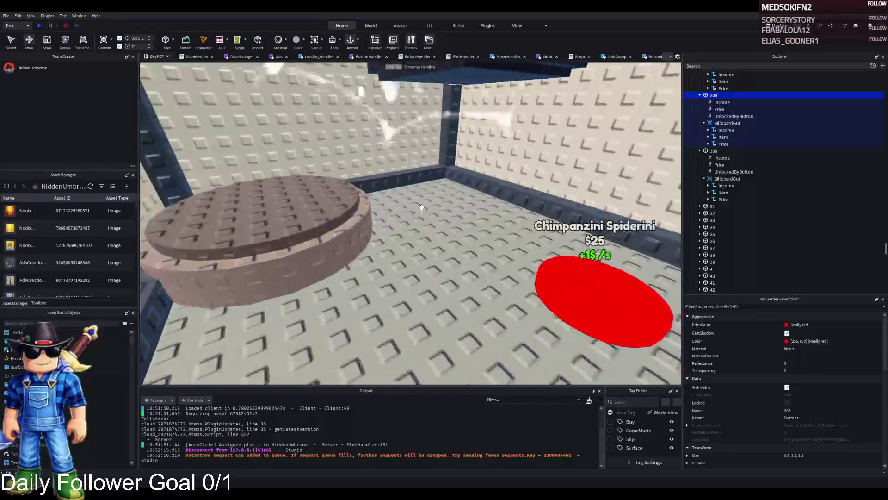
Step: Change button 309's UnlockedByButton value to 308
key("f")
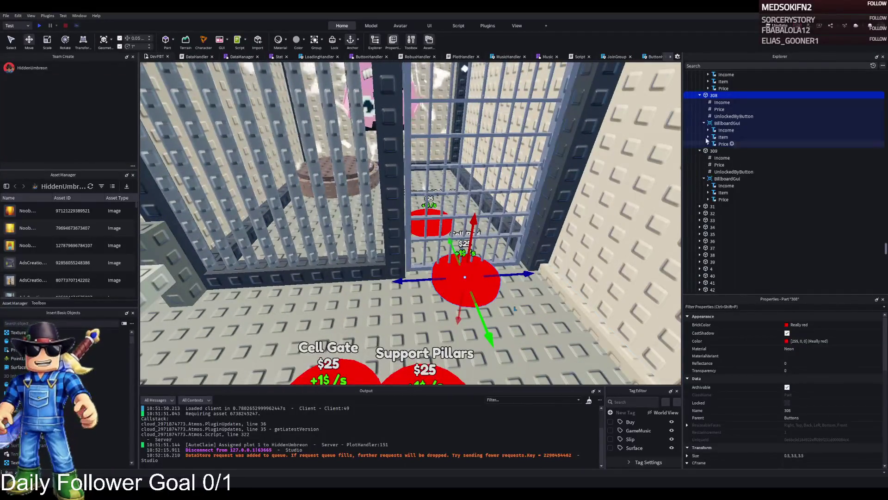
left_click(729, 116)
left_click(731, 172)
left_click(807, 362)
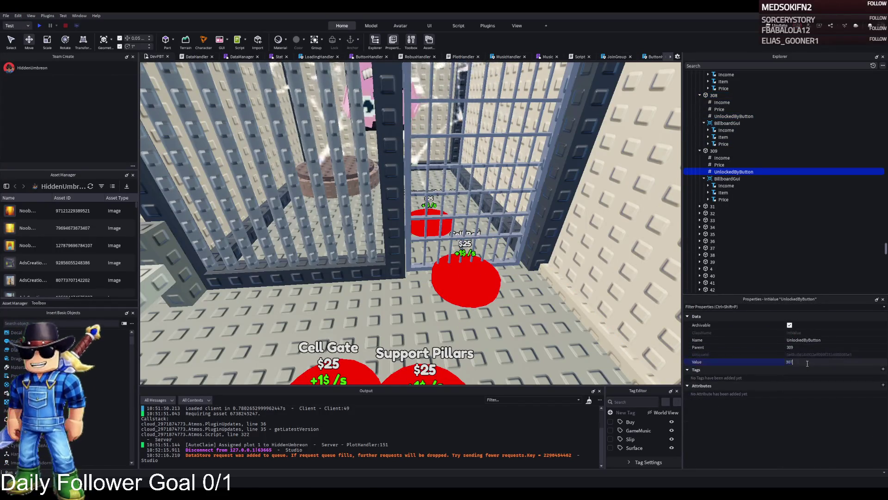
type("8")
key("Return")
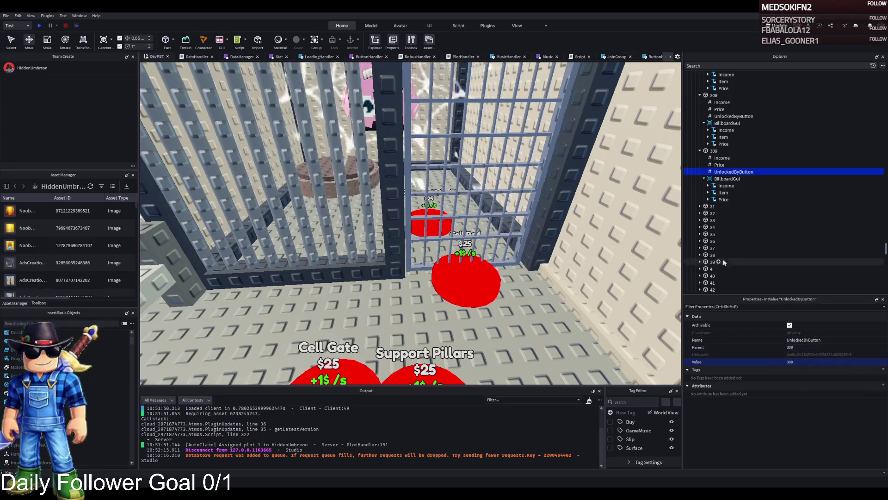
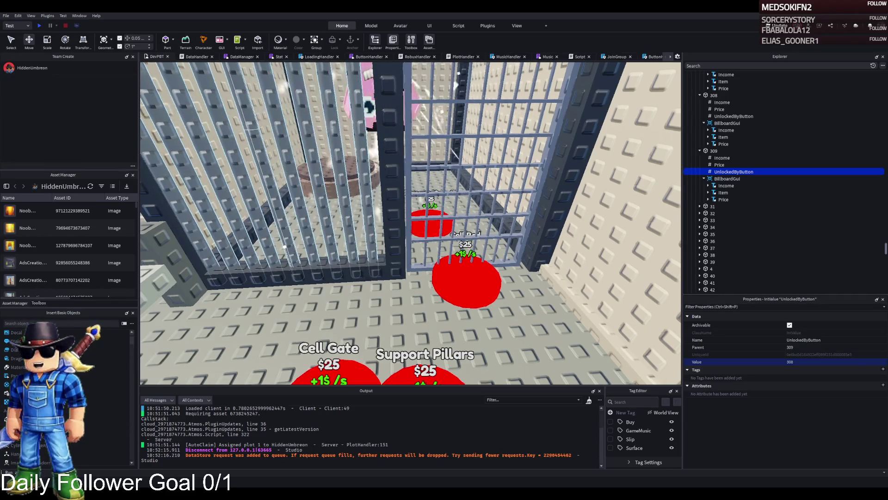
Step: Fly around the High Security cell to view its barred cells and red priced pads
key("a")
key("w")
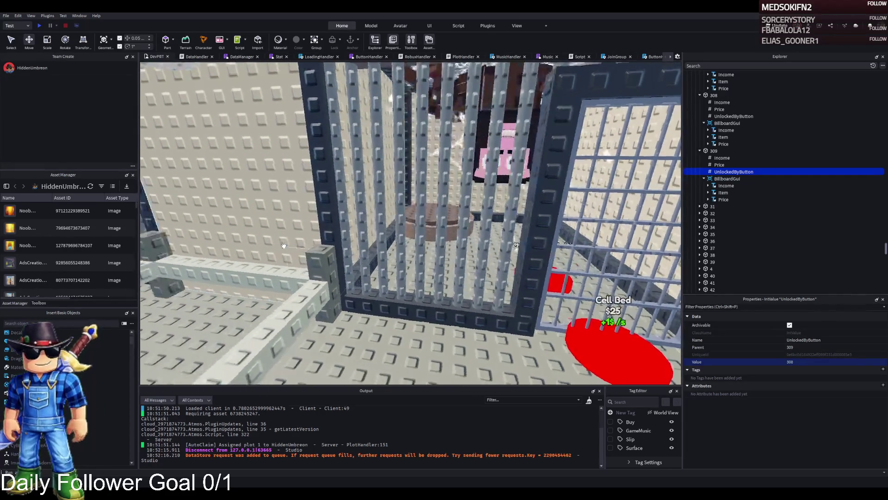
key("s")
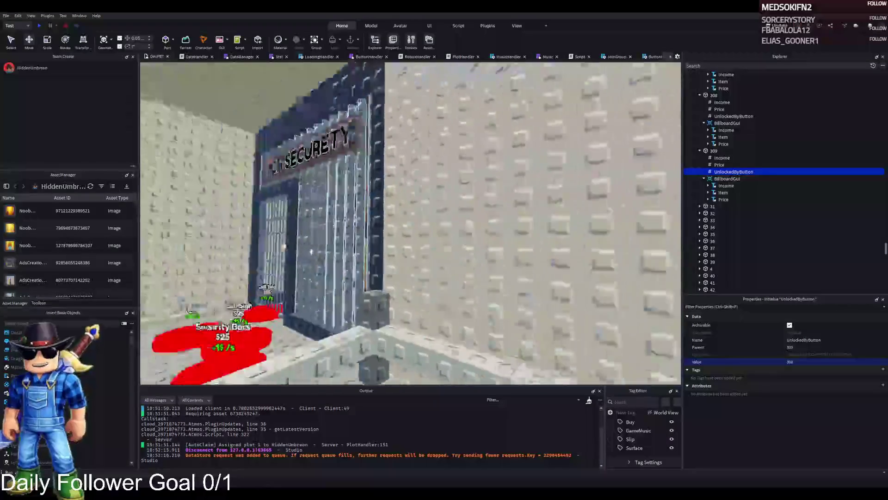
key("d")
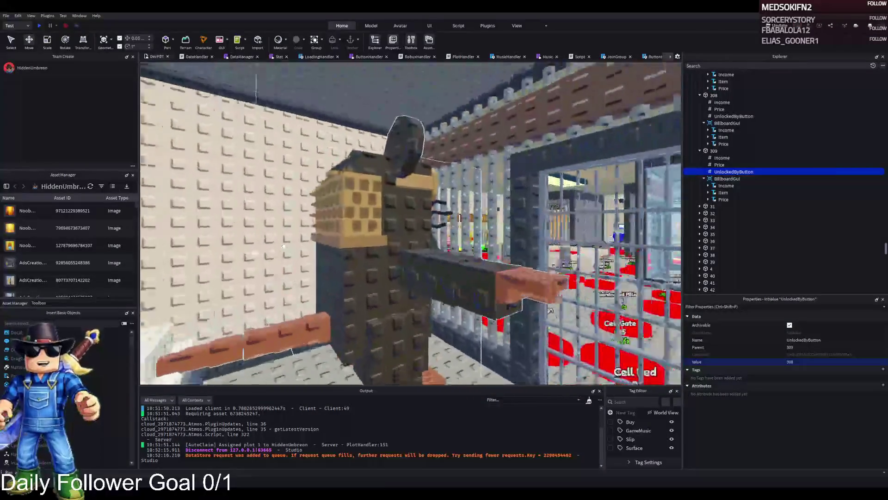
key("w")
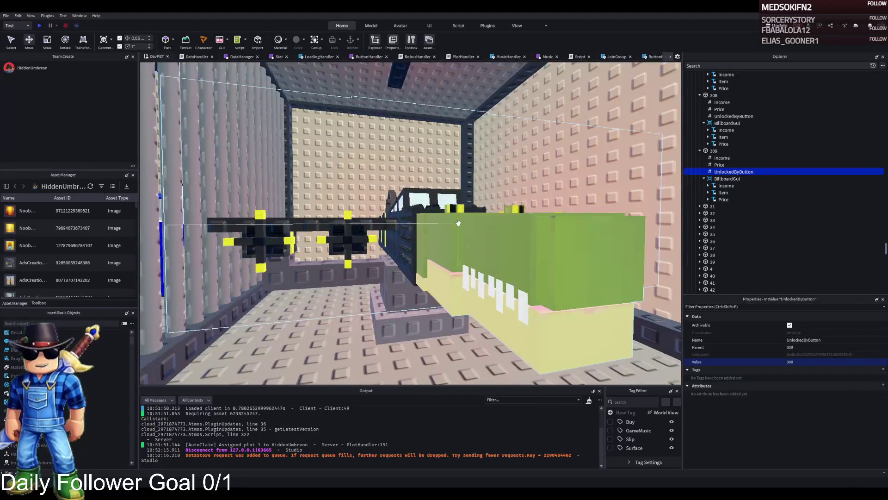
key("w")
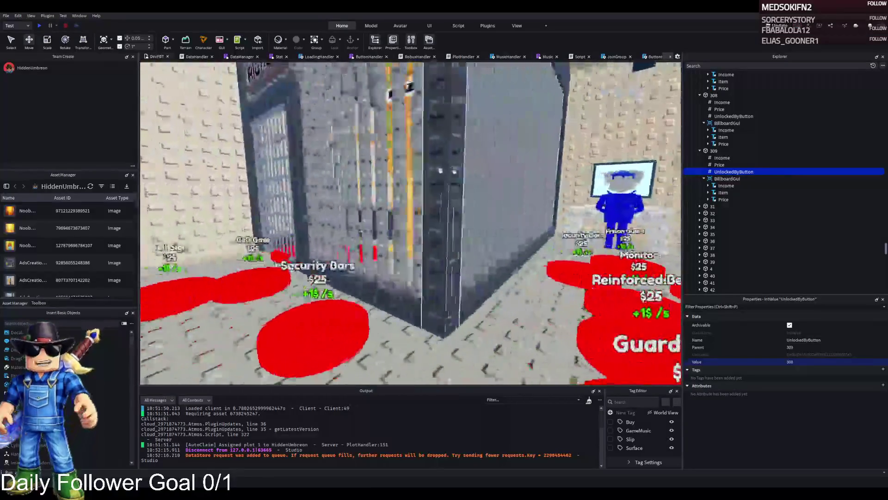
key("w")
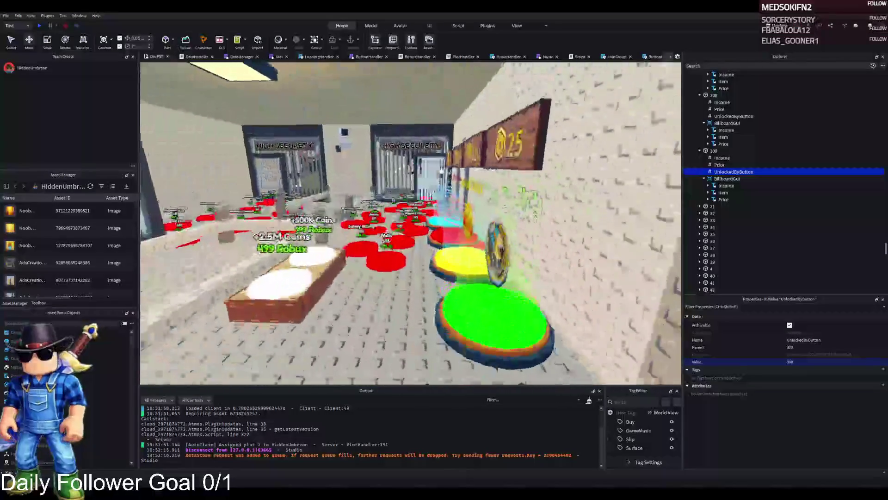
key("s")
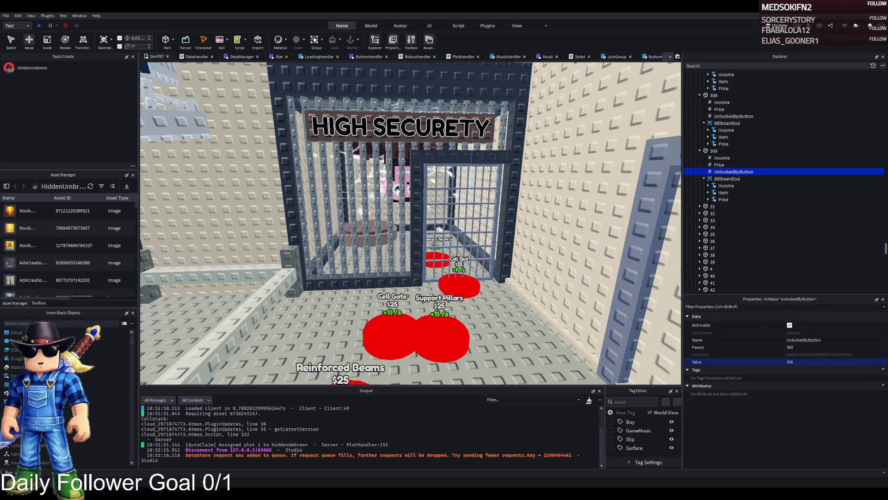
Step: Tour the High Security corridor past the orange figure, then fly to the HIGHLY DANGEROUS cell
key("s")
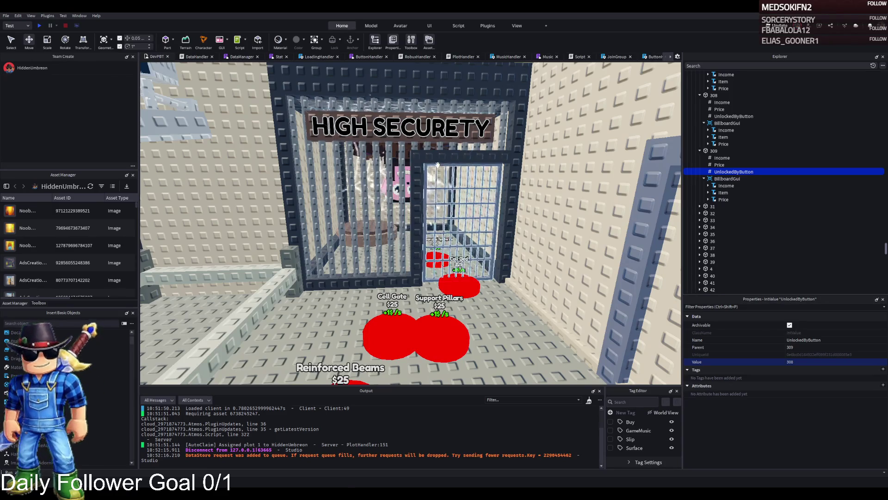
key("w")
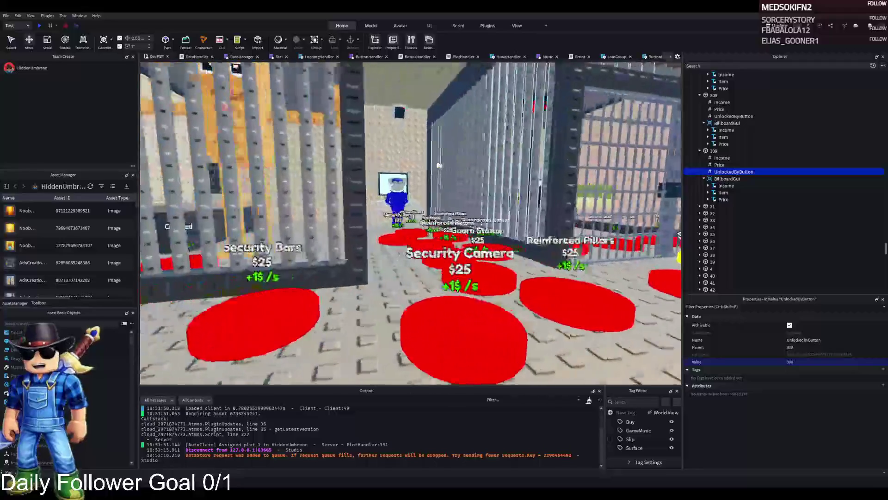
key("a")
key("d")
key("a")
key("w")
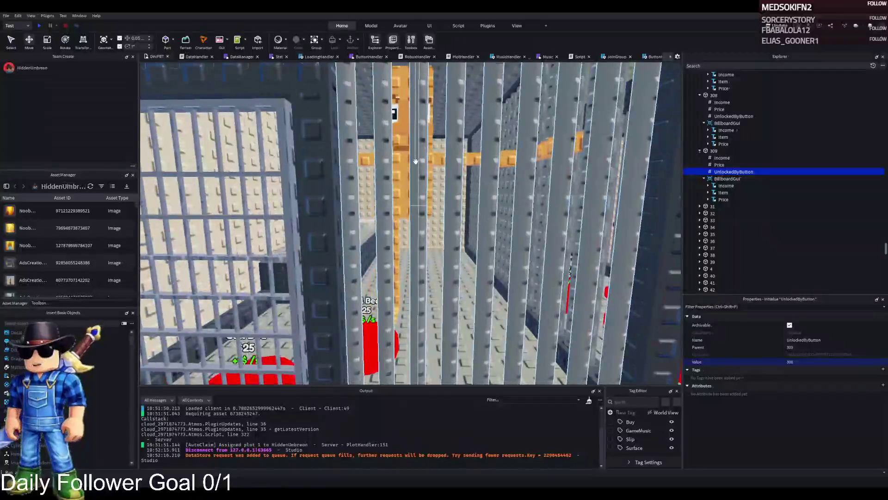
key("s")
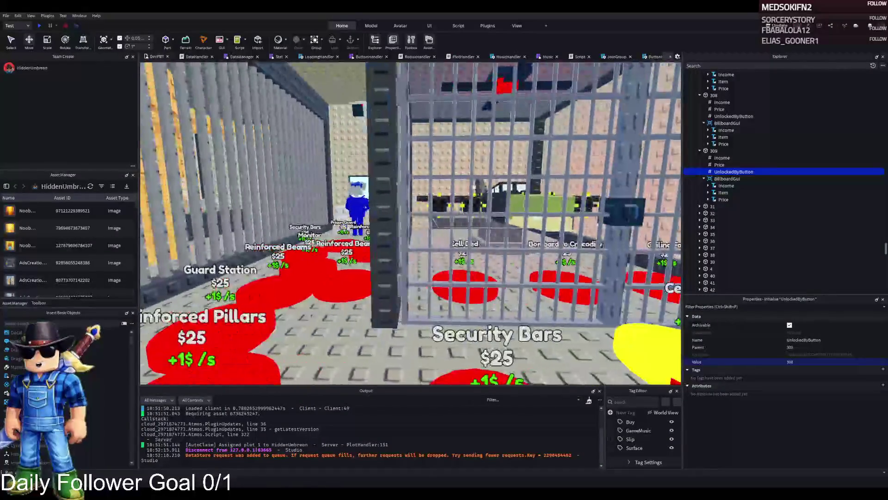
key("a")
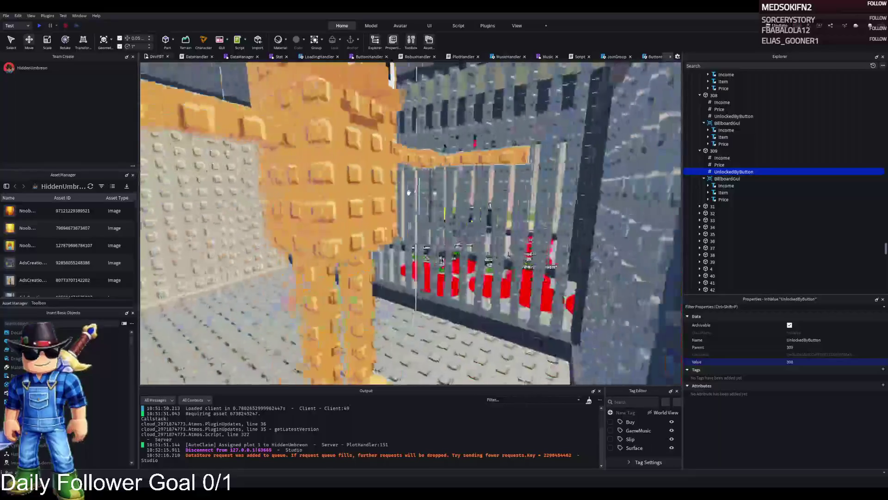
key("a")
key("s")
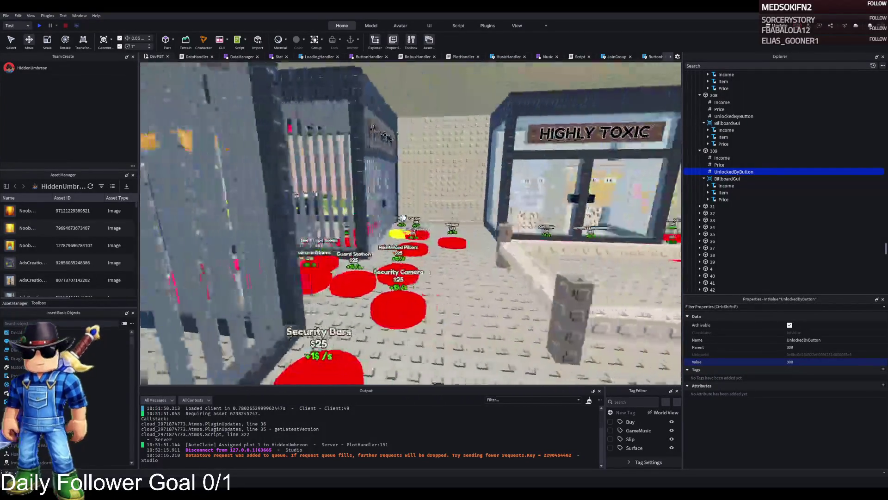
key("w")
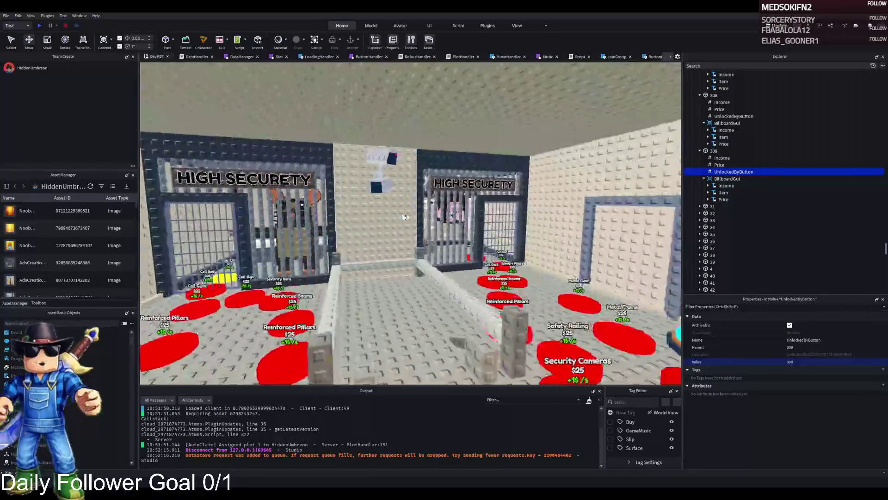
key("s")
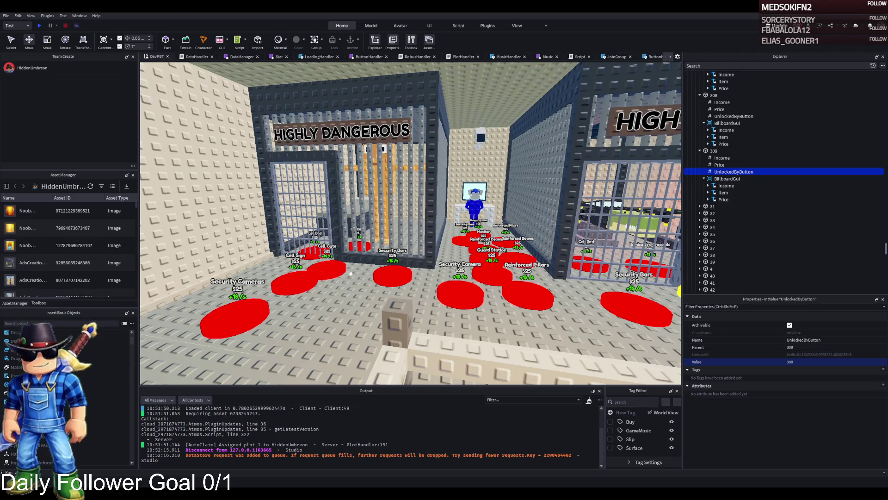
Step: Fly from the cells over the grass and trees to the sword-holding character near Plot 5
key("s")
key("w")
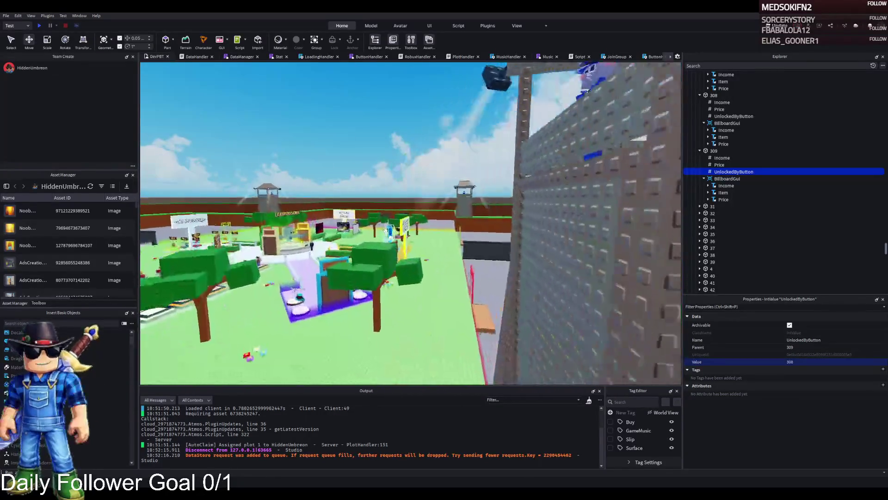
key("w")
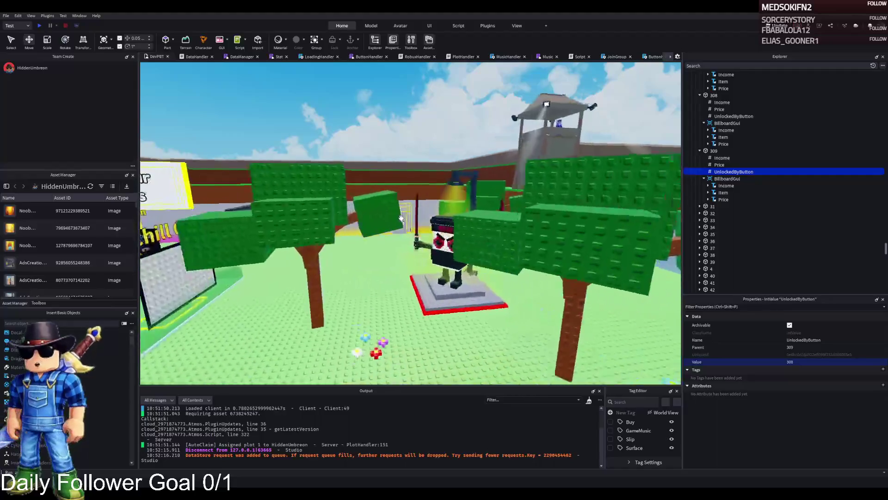
key("w")
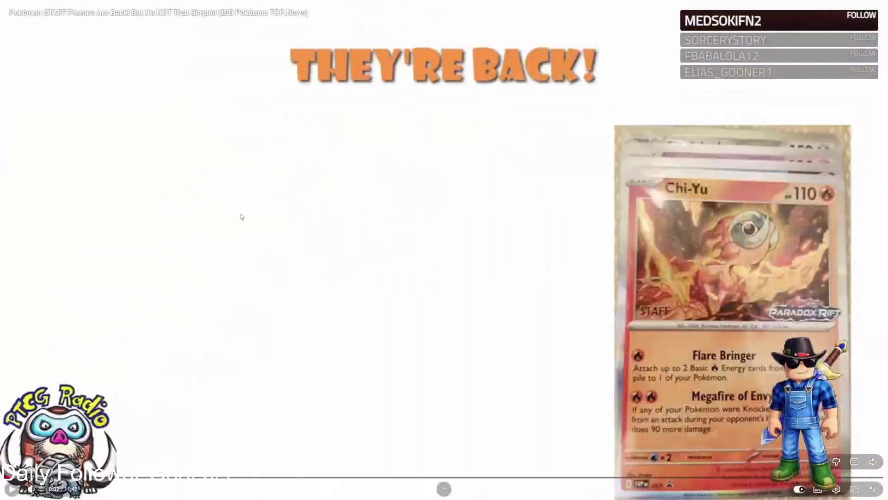
Step: Hold on the Pokémon STAFF Promos video to play it at 2x speed
mouse_move(595, 309)
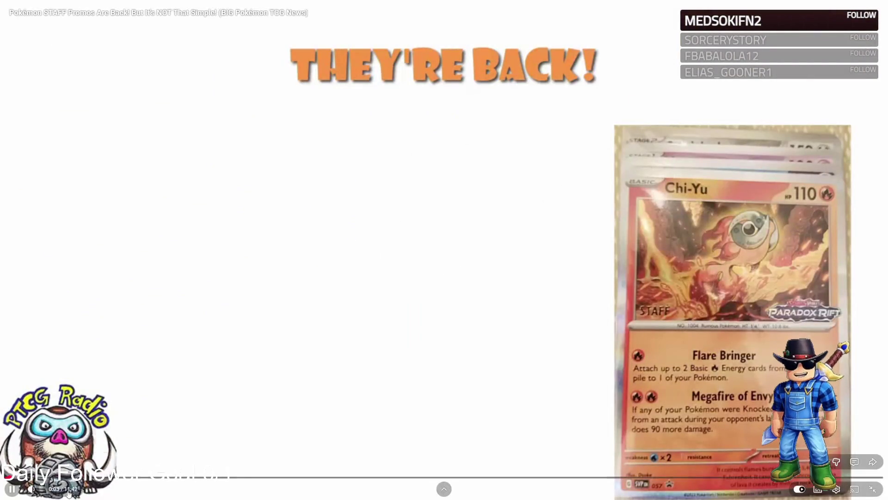
left_click_drag(646, 298, 646, 297)
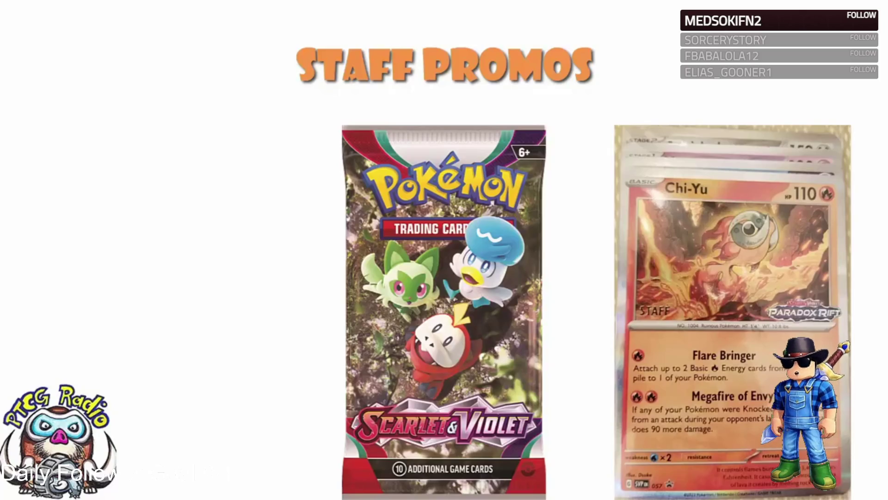
Step: Pause the STAFF Promos video and leave full screen for the watch page
mouse_move(688, 252)
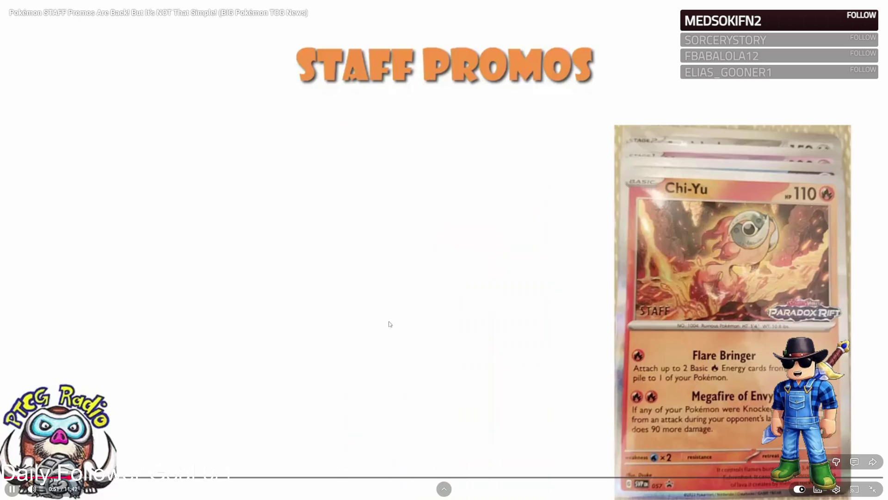
left_click(356, 330)
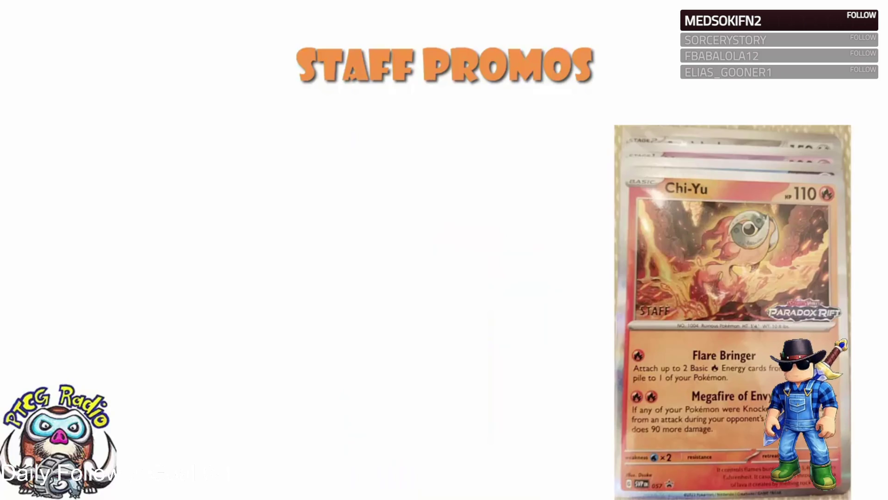
mouse_move(770, 323)
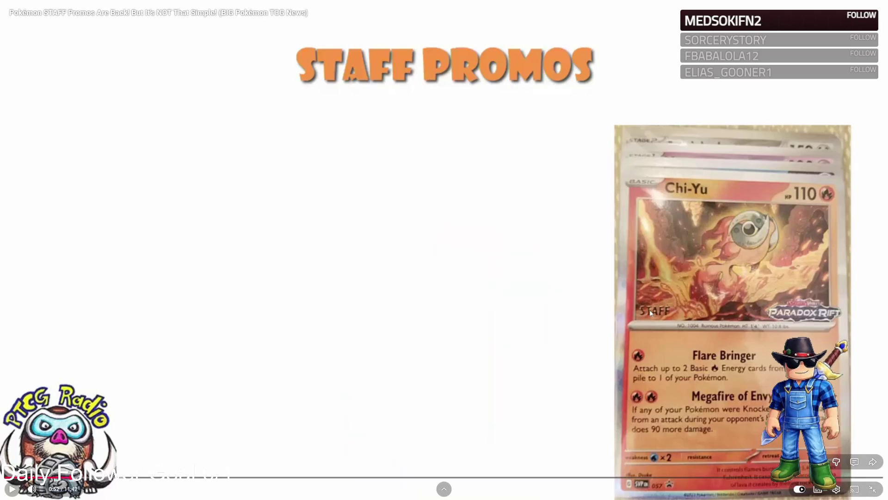
double_click(570, 297)
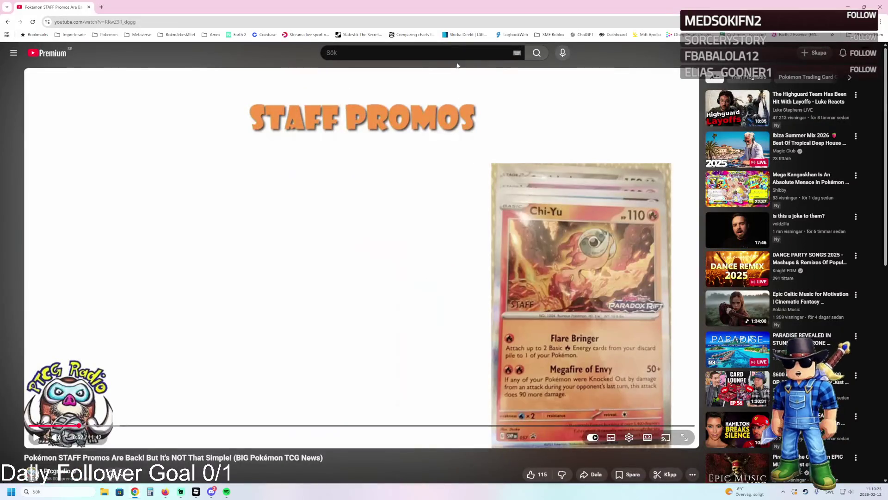
key("alt+Tab")
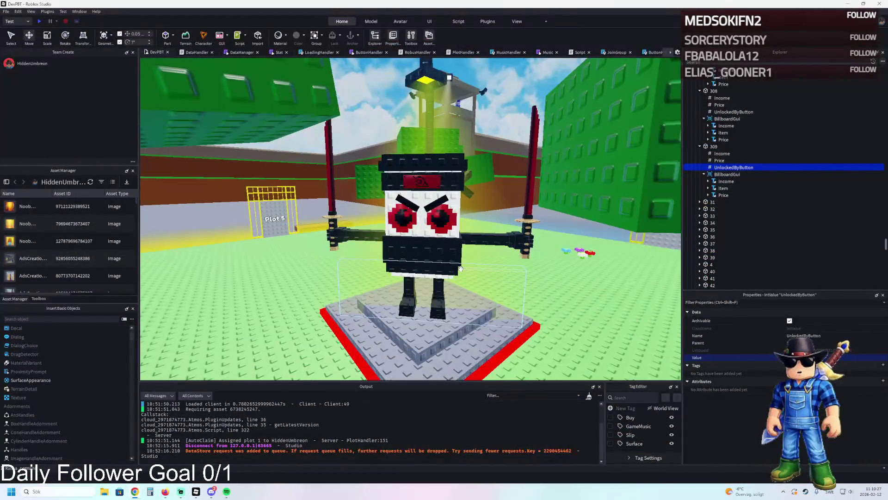
scroll(461, 268, "down", 3)
scroll(461, 268, "up", 2)
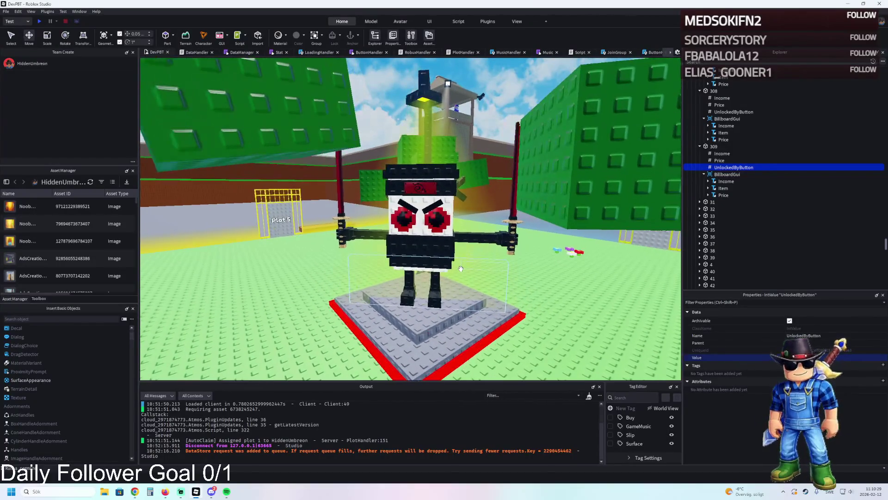
scroll(460, 269, "up", 1)
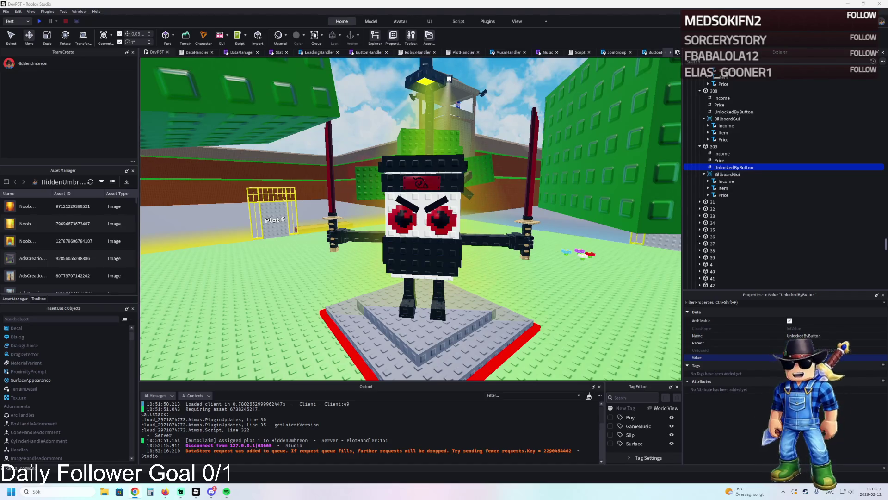
Step: Zoom the play-test viewport out and back in on the prison
scroll(256, 171, "down", 3)
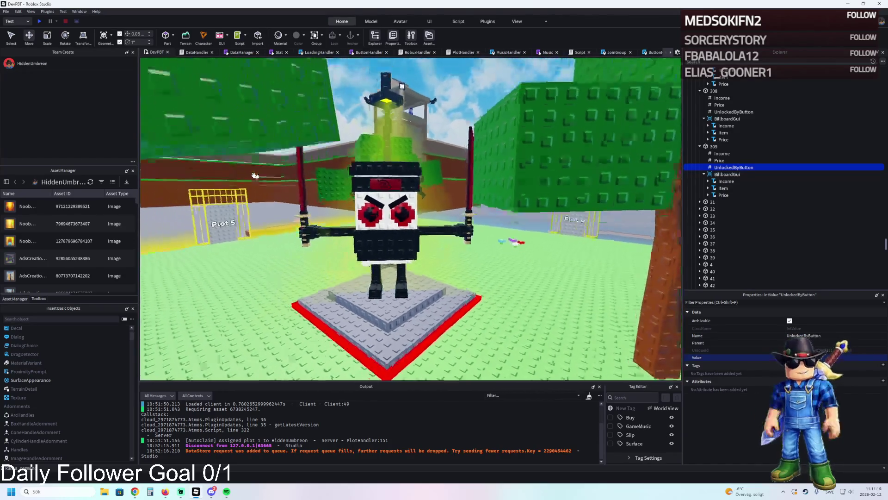
scroll(257, 171, "up", 5)
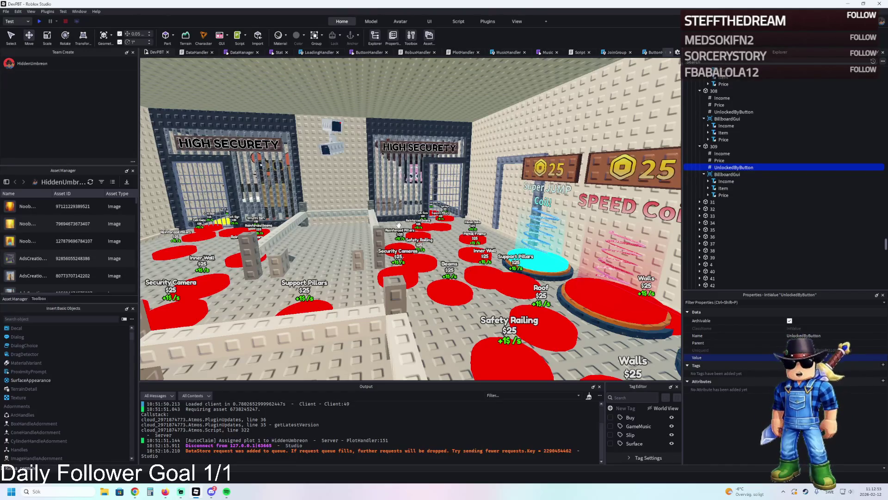
Step: Fly through the HIGH SECURETY cage gates and up to the Garama + Madundung glass cells
key("w")
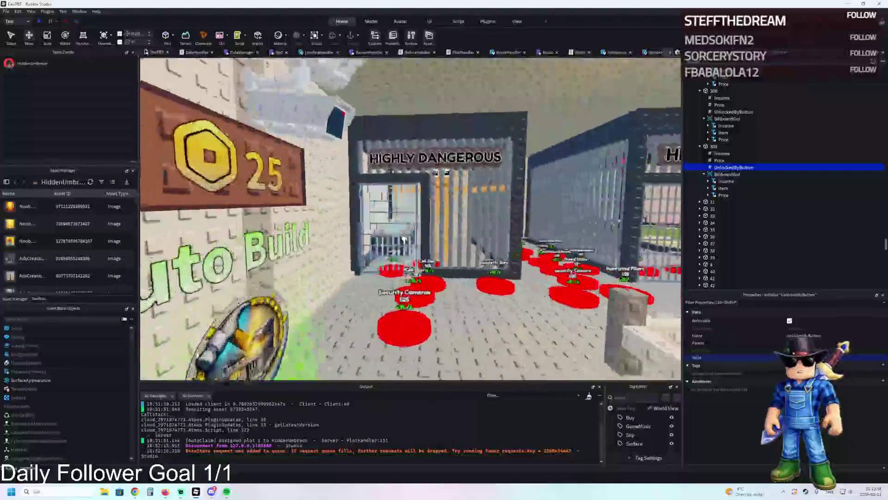
key("w")
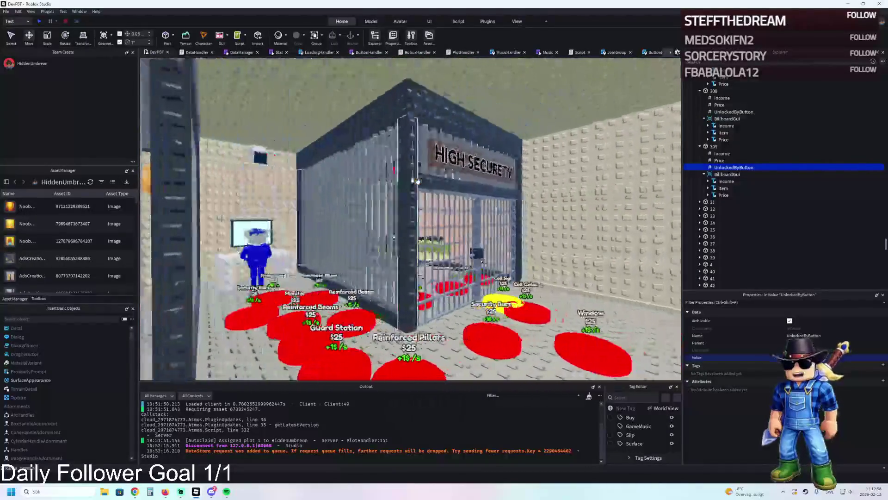
key("w")
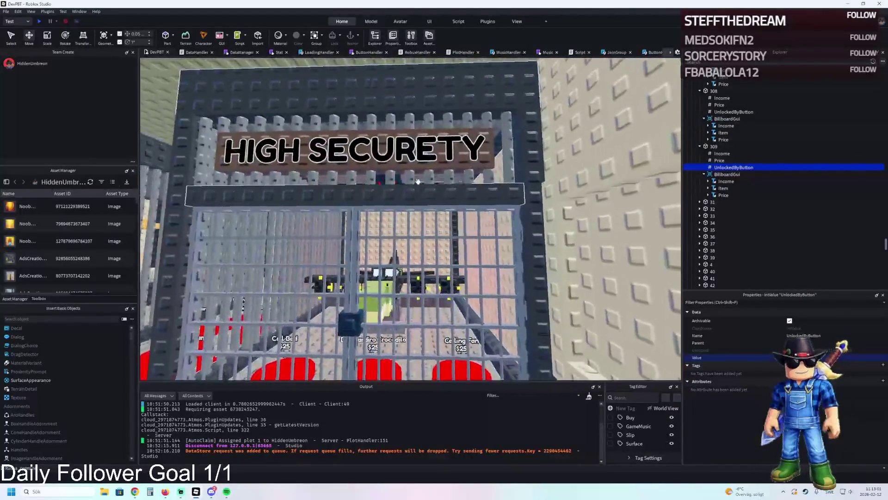
key("w")
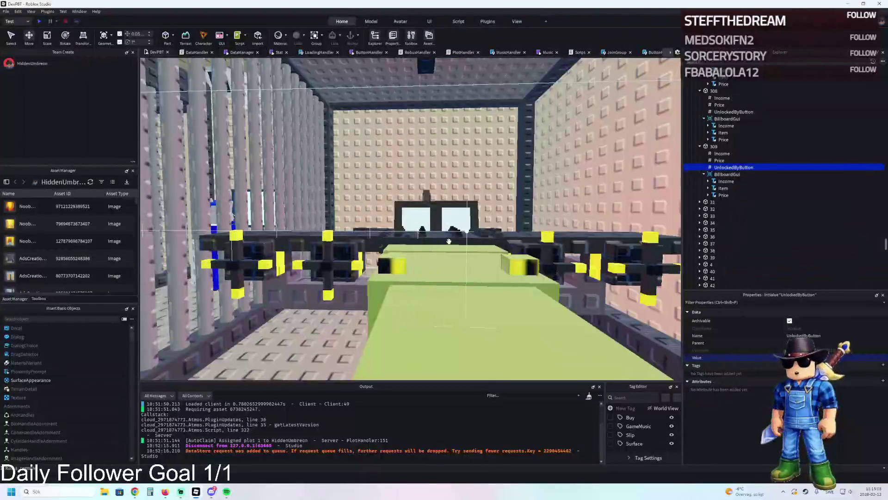
key("s")
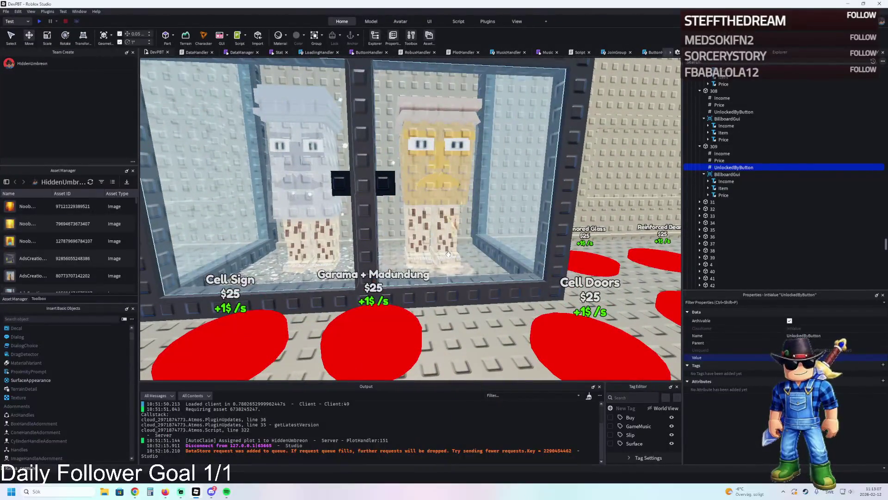
key("w")
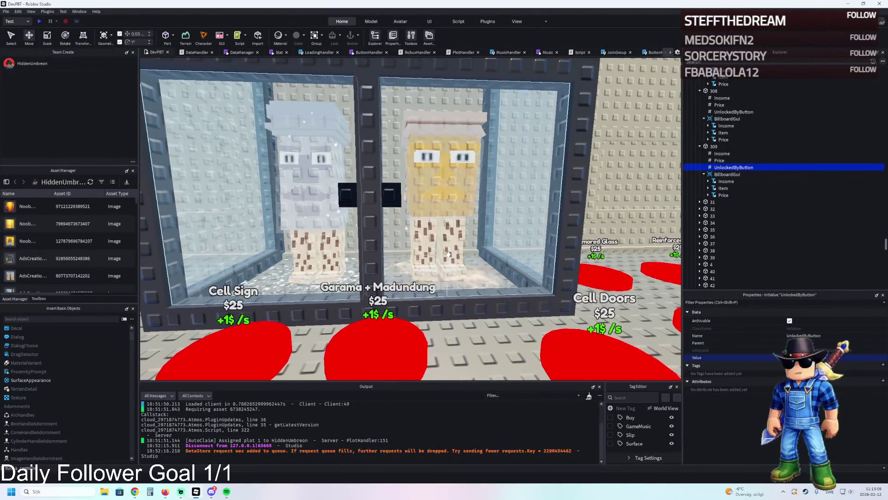
key("a")
key("w")
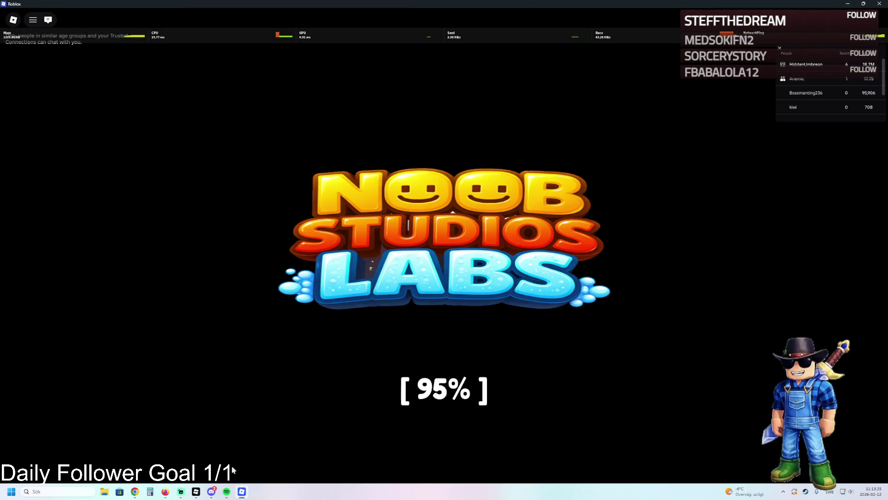
Step: Spawn the pigeon car and drive it past the fountain to the Most Rebirths leaderboard
mouse_move(197, 490)
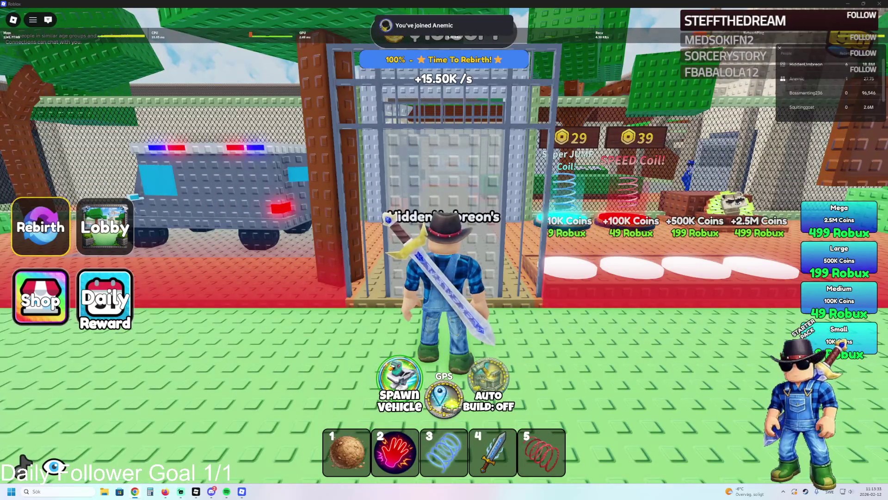
key("w")
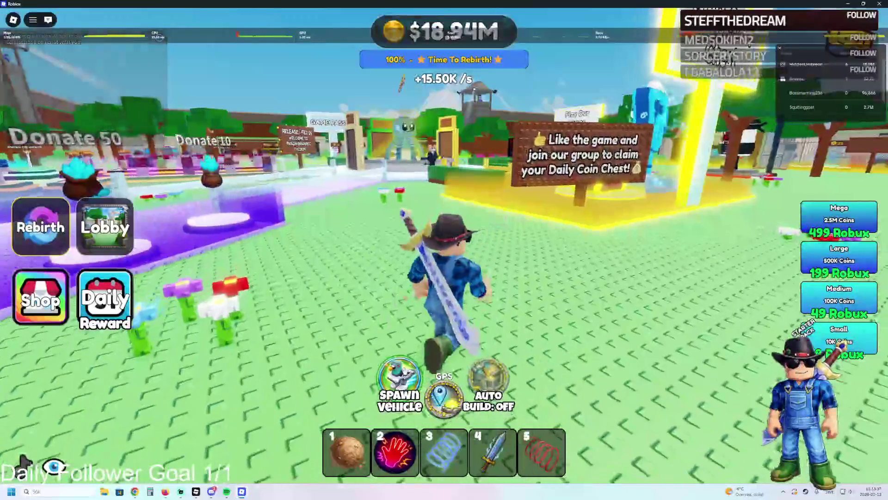
left_click(399, 386)
key("w")
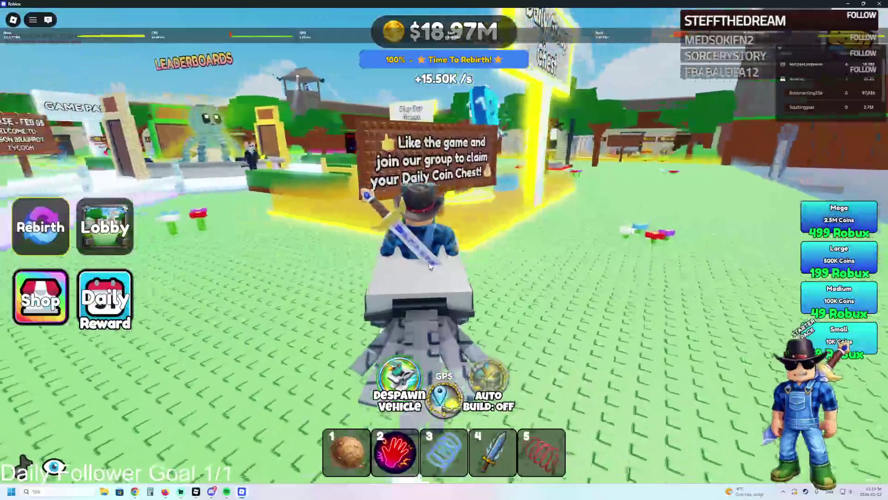
key("a")
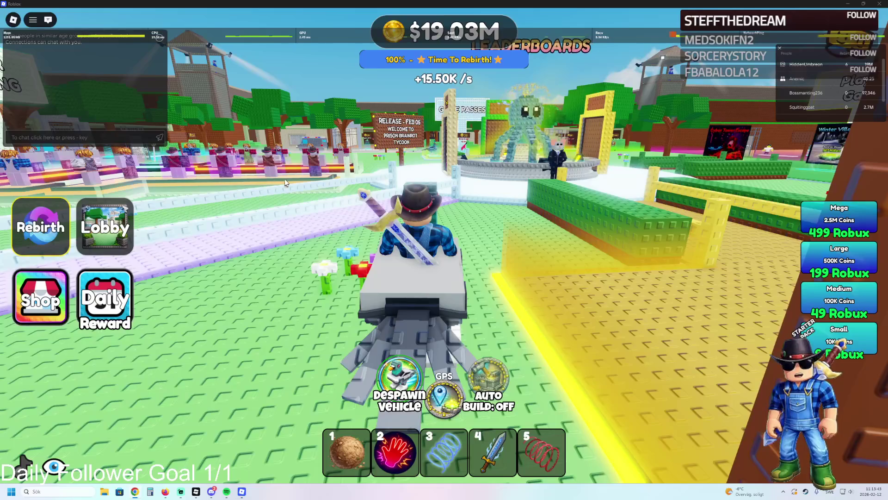
key("d")
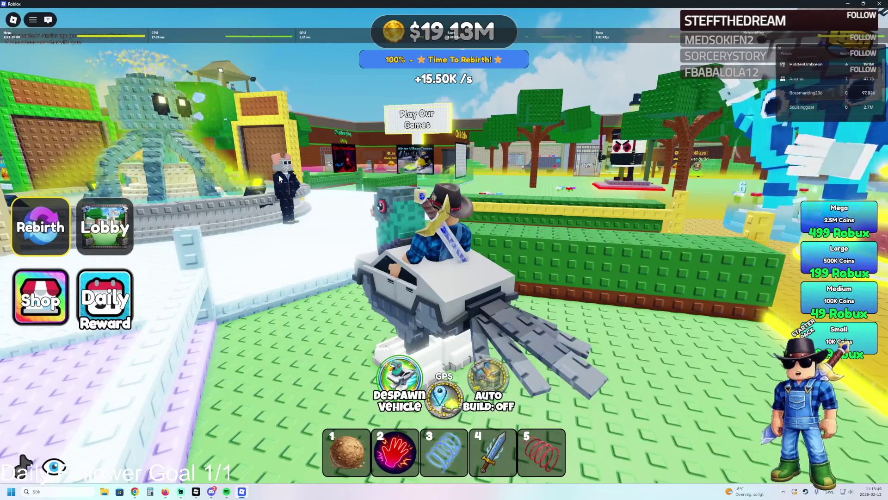
key("a")
key("w")
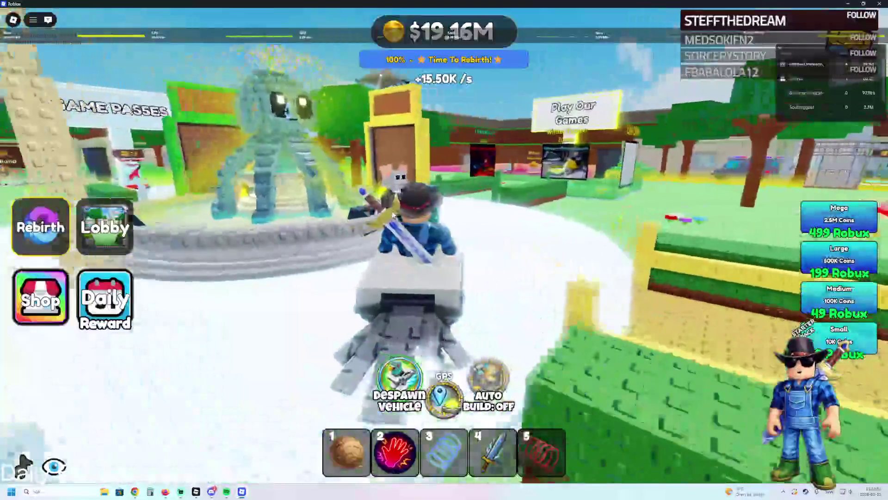
key("d")
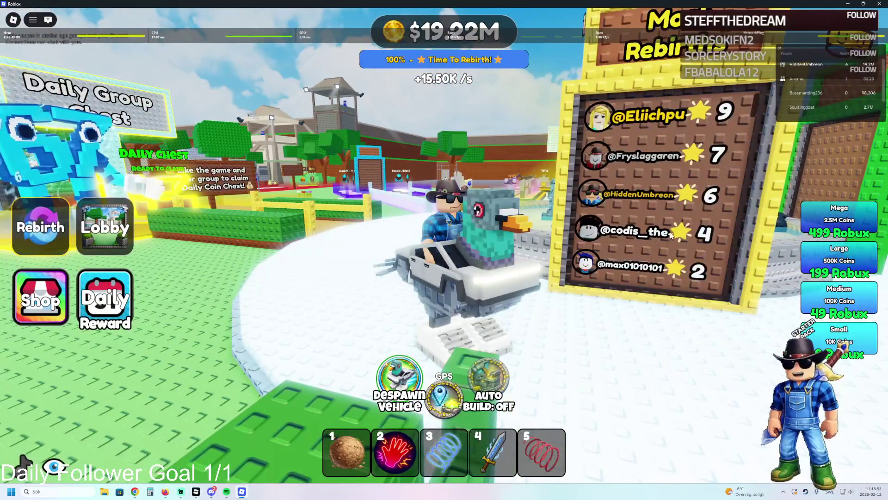
key("w")
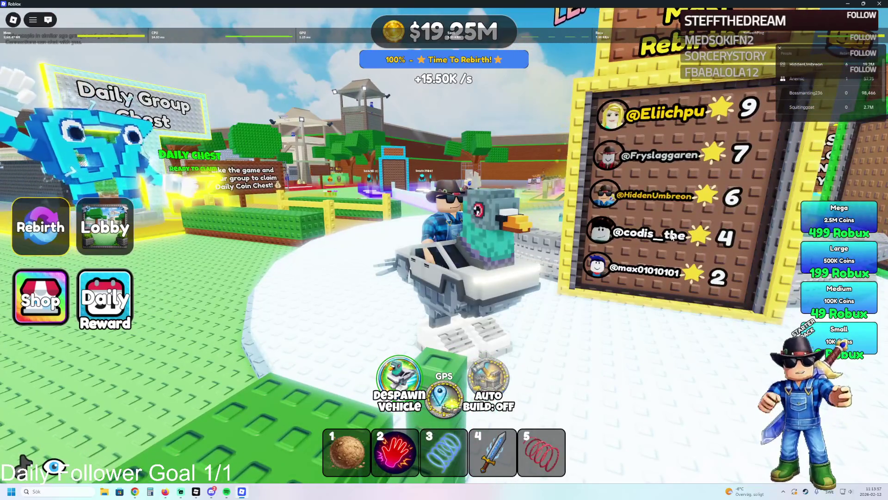
scroll(671, 236, "down", 4)
scroll(677, 240, "up", 2)
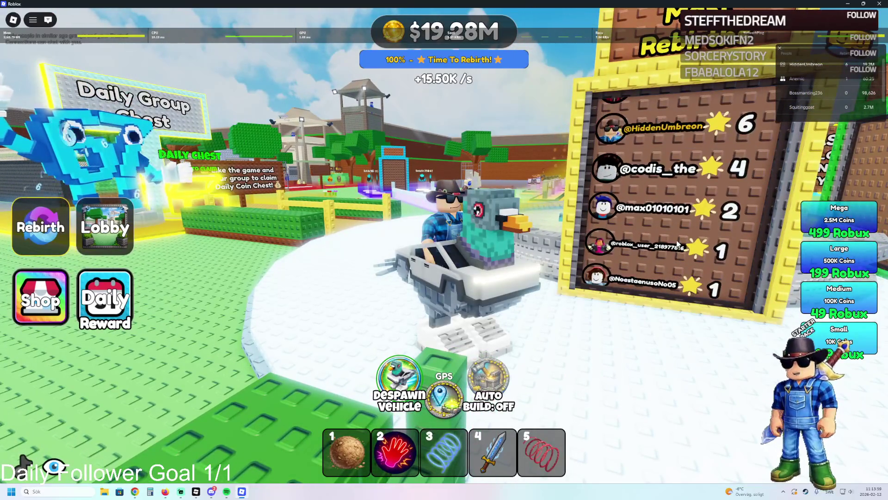
scroll(661, 235, "up", 2)
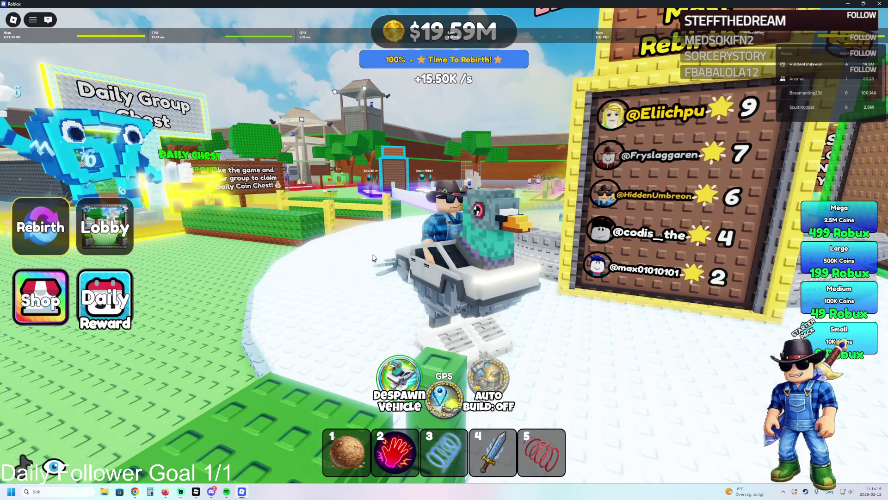
key("w")
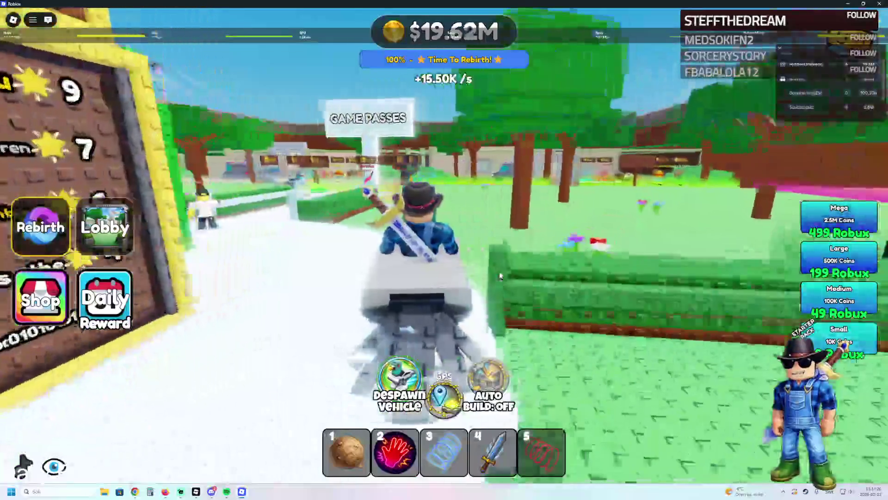
Step: Leave the car, throw two rocks across the grass, and walk to the Ice Sword stand
key("a")
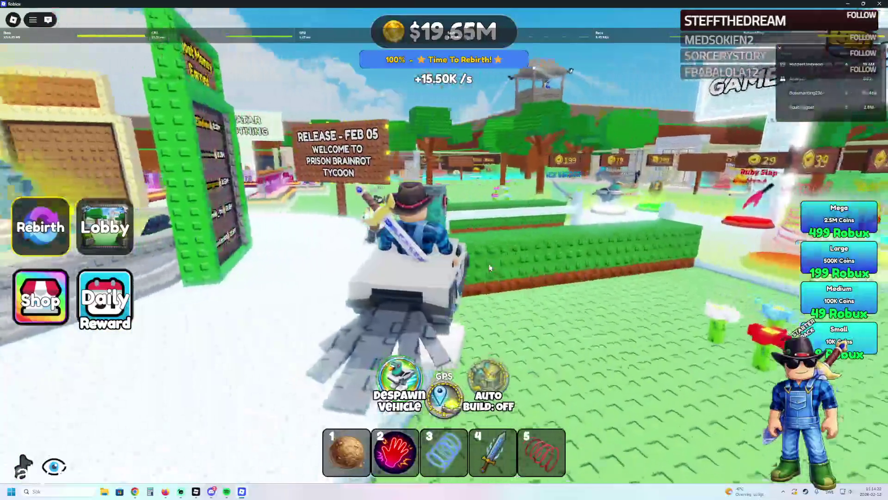
key("1")
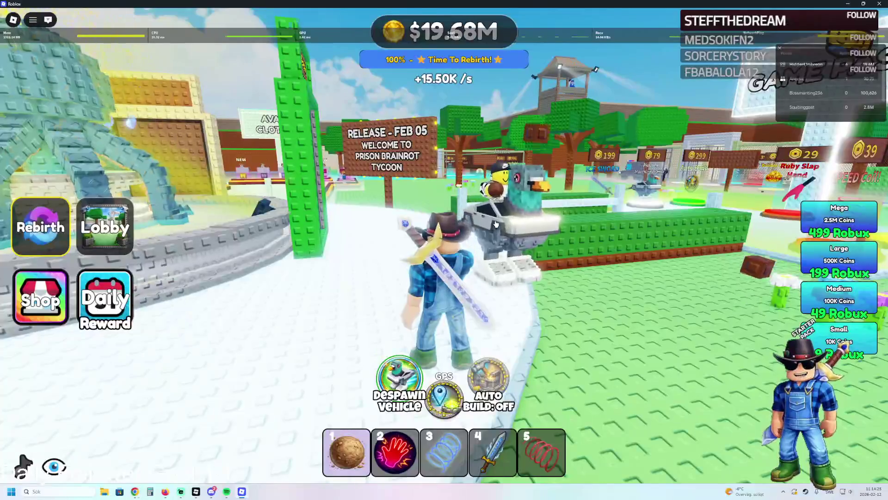
key("a")
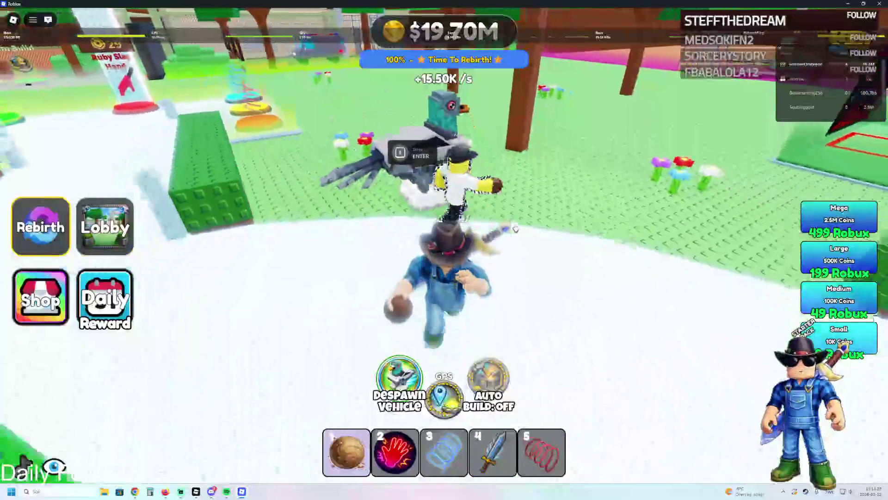
left_click(508, 211)
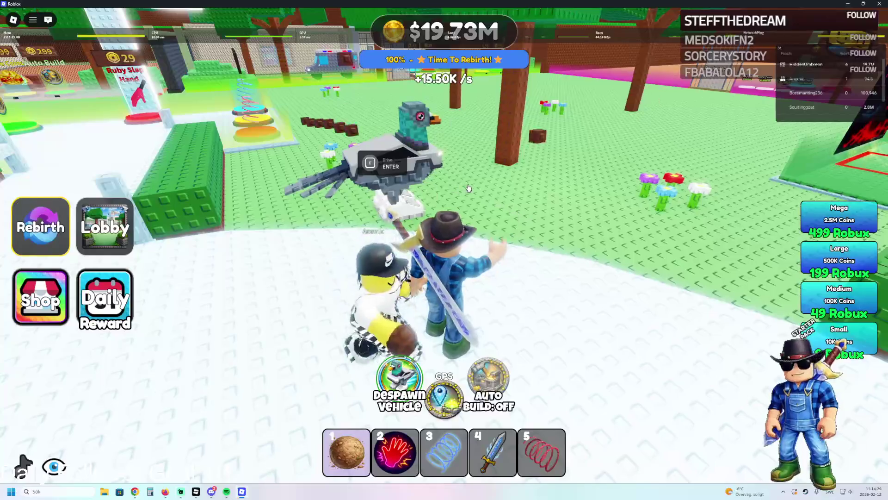
left_click(469, 187)
key("s")
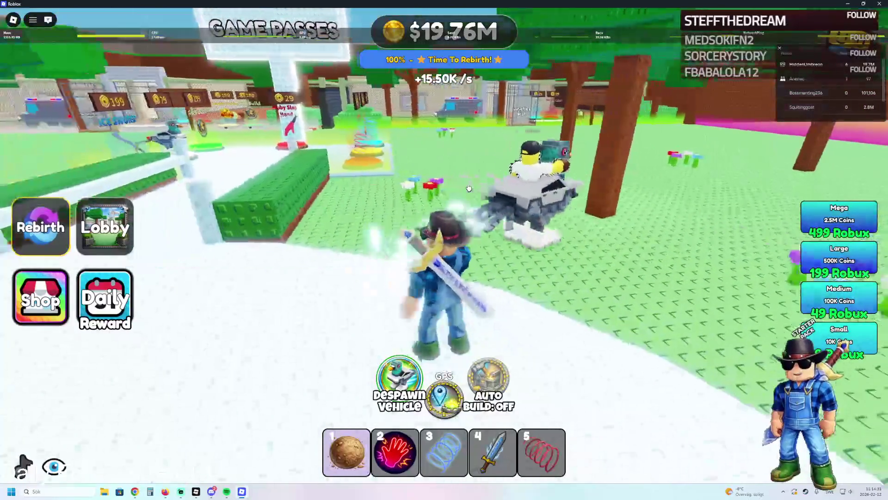
key("d")
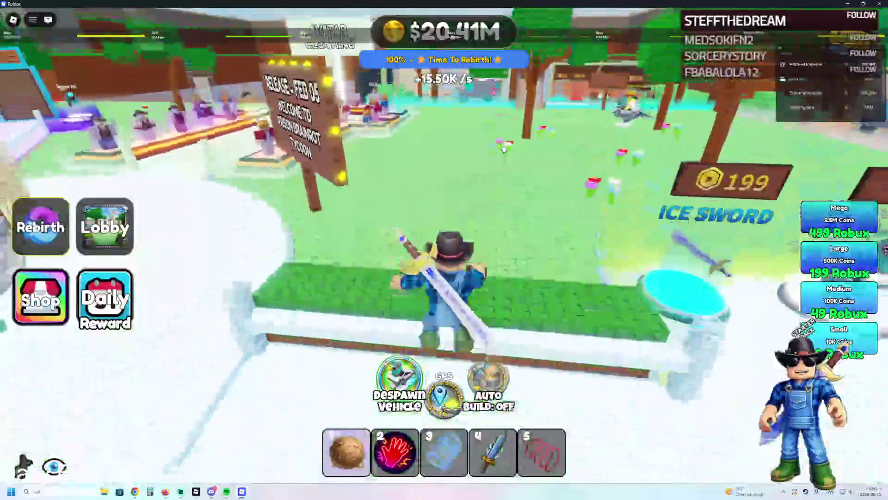
Step: Run across the grass, equip the ball with 1, face the clothing stall, then bring up Discord
key("w")
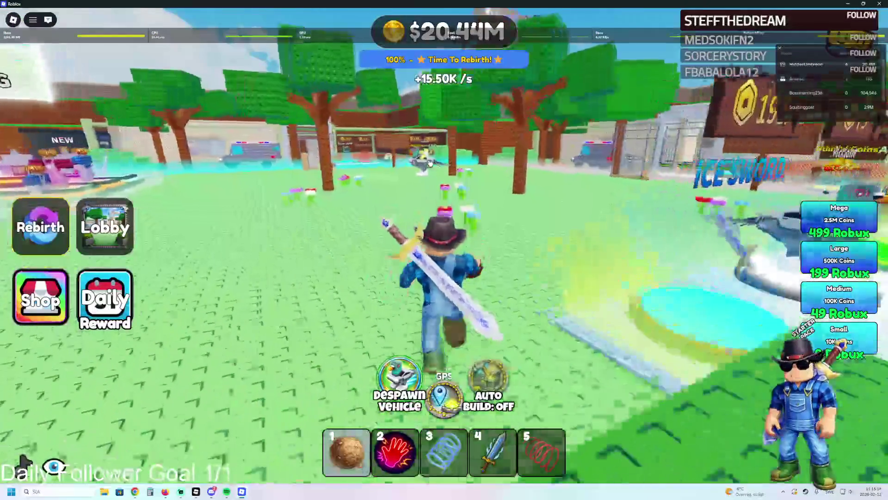
key("w")
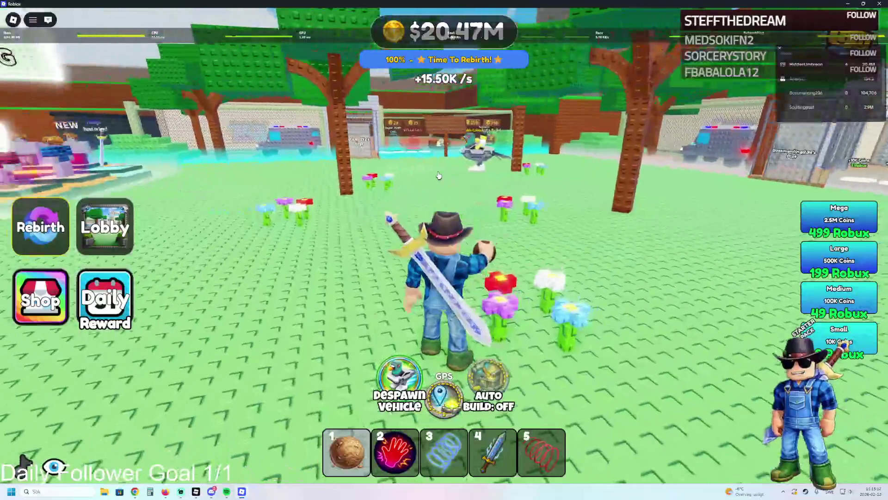
key("a")
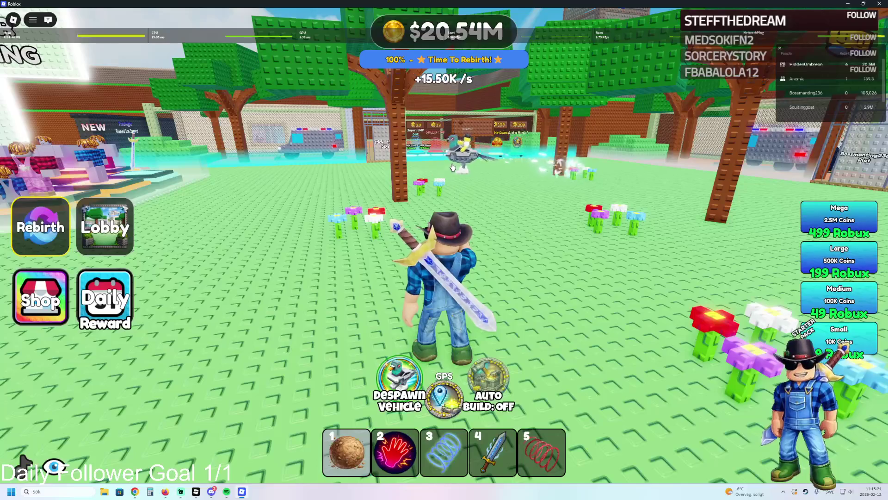
key("1")
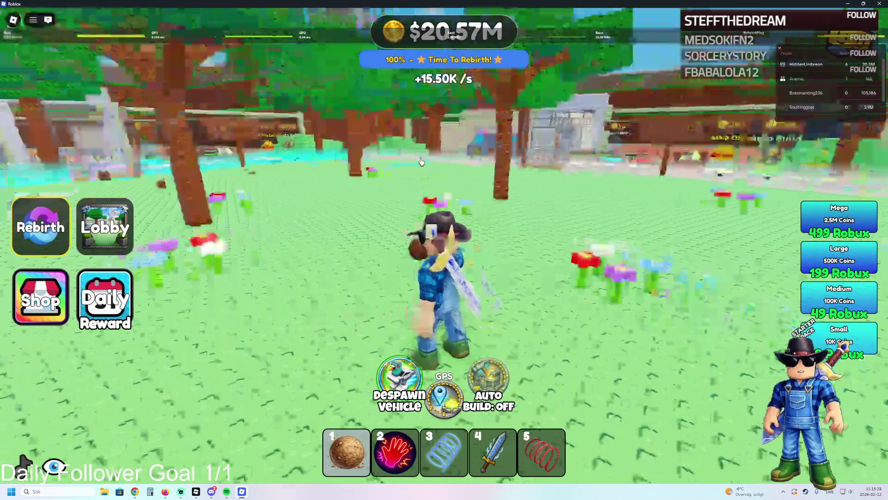
key("d")
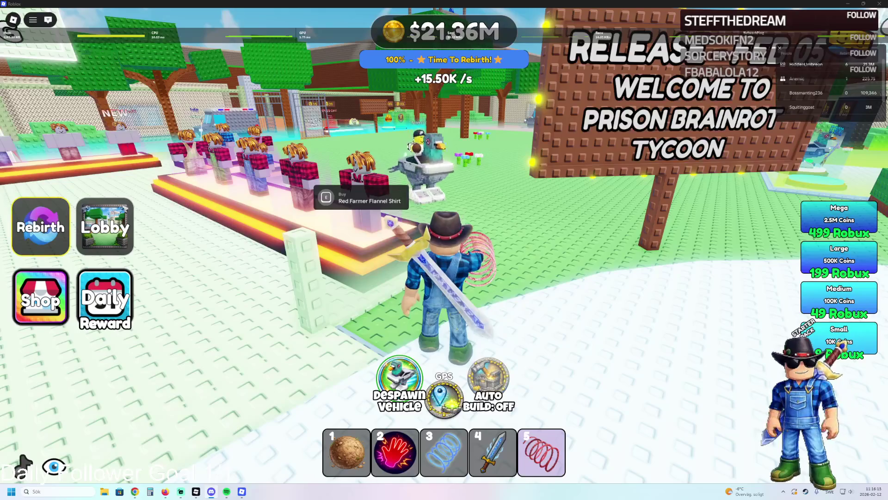
key("alt+Tab")
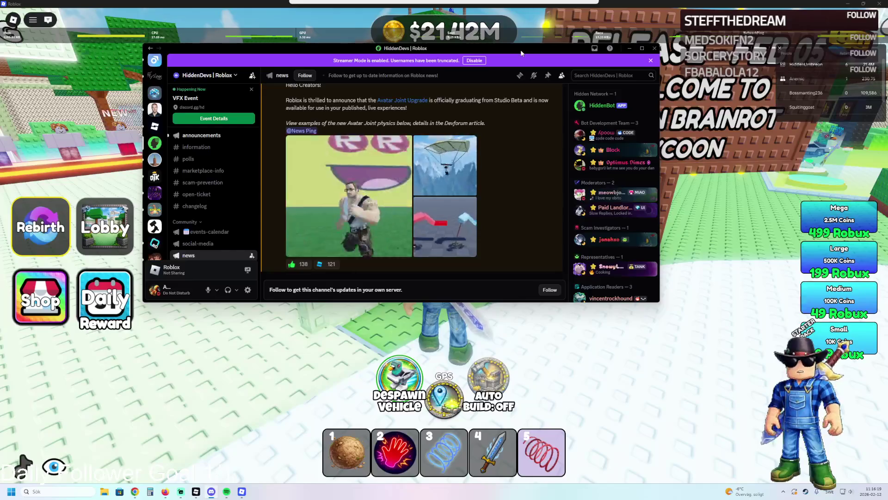
Step: Shift the Discord window slightly and scroll back and forth through the HiddenDevs channel posts
left_click_drag(521, 53, 512, 57)
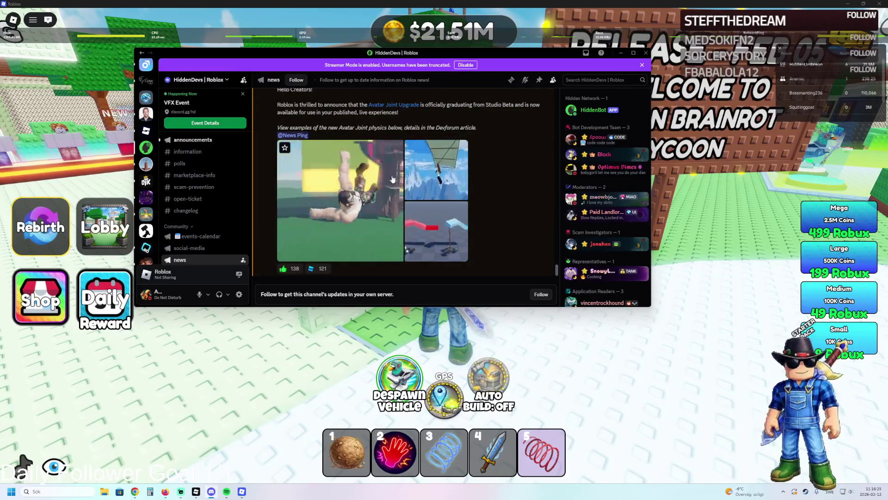
scroll(198, 244, "down", 10)
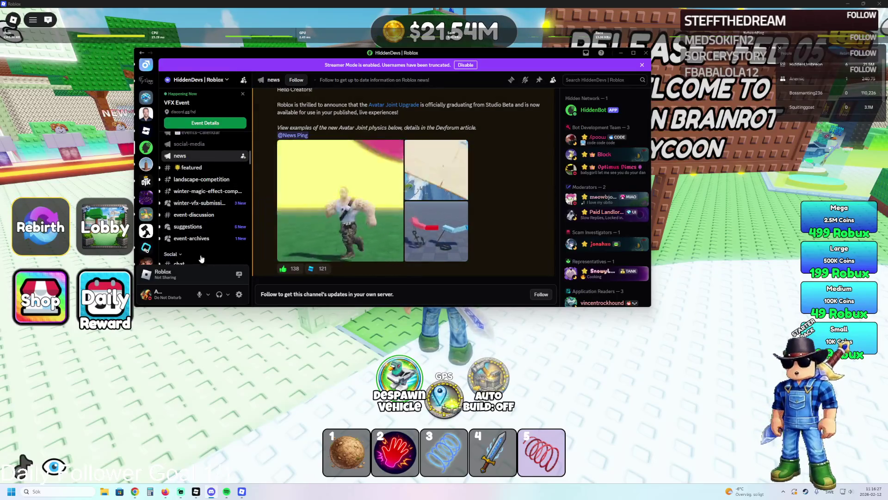
scroll(198, 245, "down", 8)
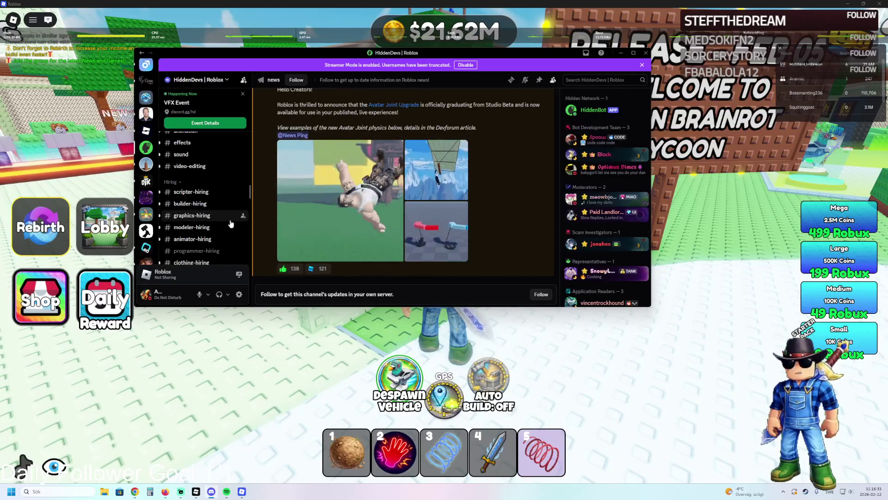
scroll(218, 185, "up", 5)
scroll(215, 173, "up", 5)
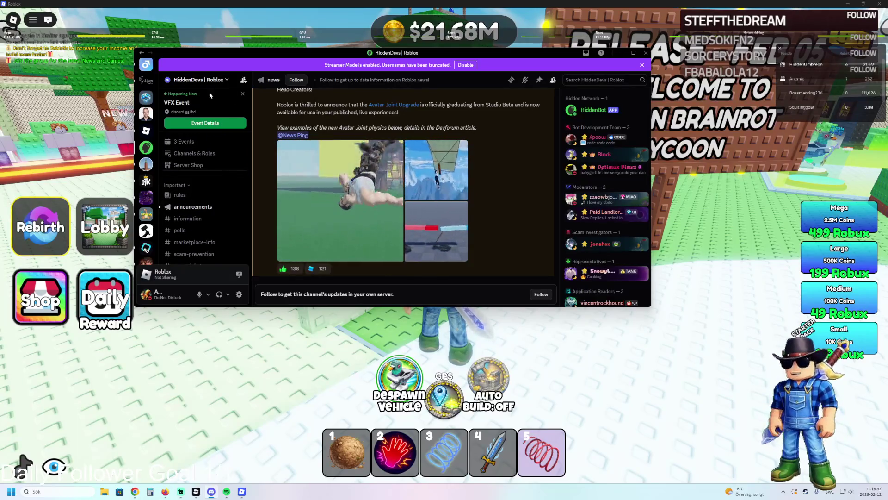
scroll(630, 246, "down", 3)
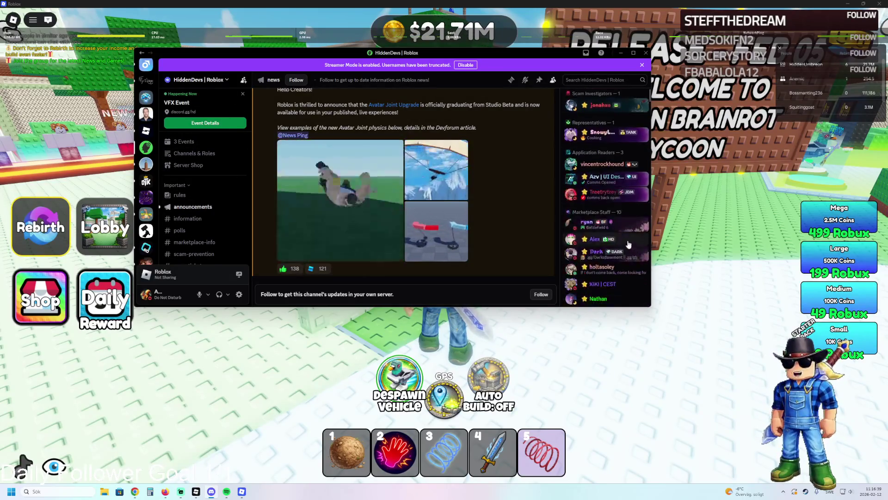
scroll(617, 228, "down", 3)
scroll(631, 237, "down", 10)
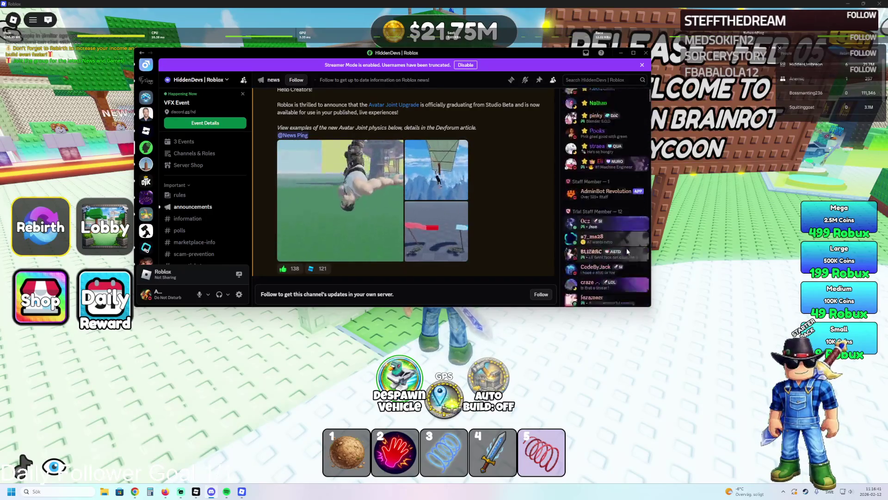
scroll(621, 238, "down", 10)
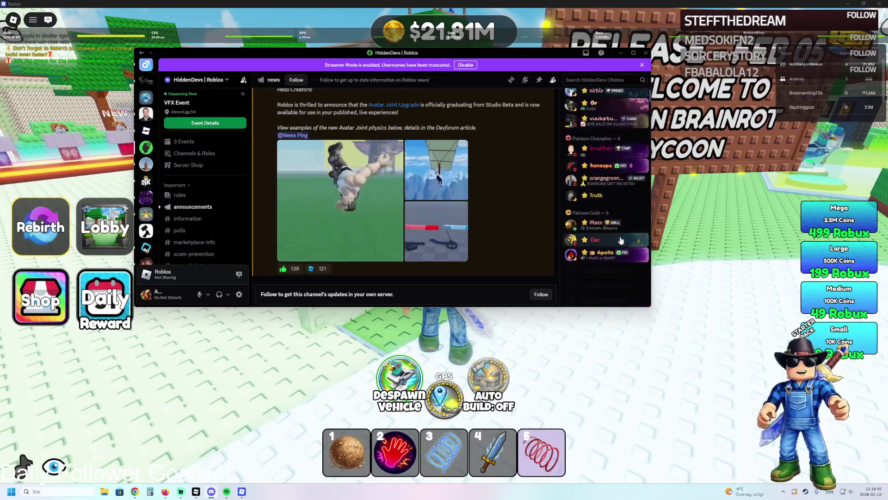
scroll(619, 238, "up", 5)
scroll(617, 238, "up", 10)
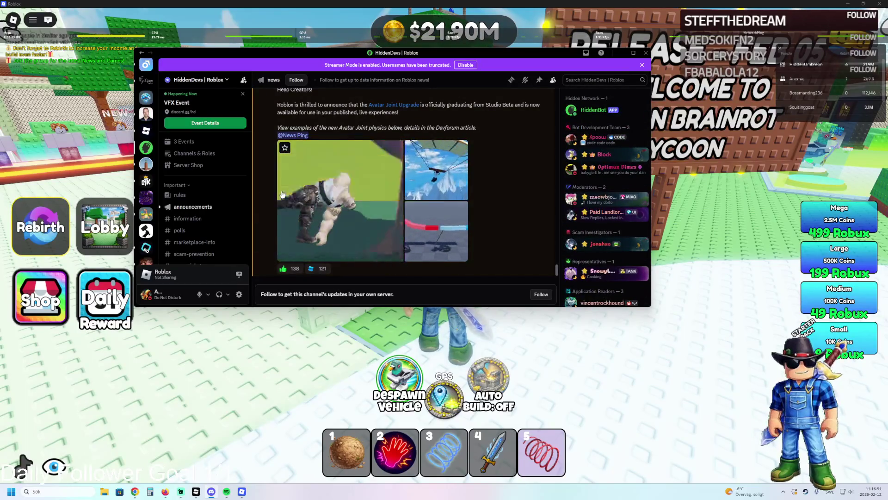
scroll(204, 232, "down", 5)
scroll(204, 236, "down", 5)
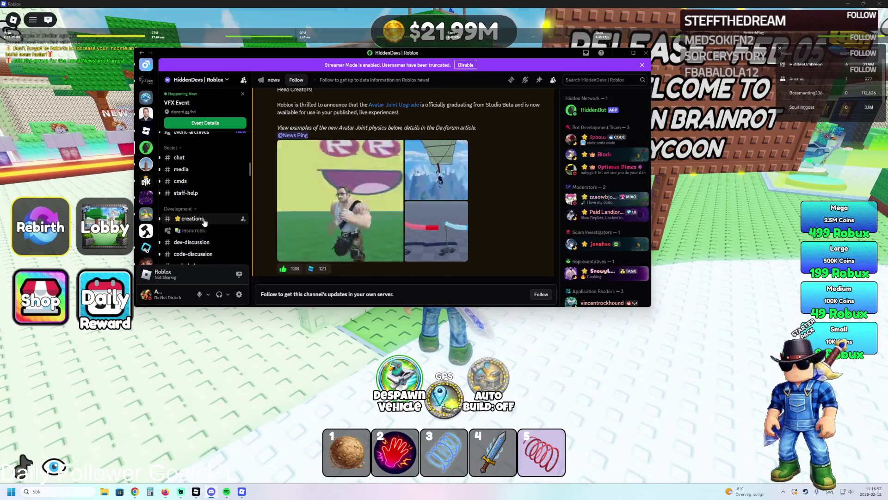
scroll(206, 208, "down", 2)
Step: Browse the creations, scripter-hiring and builder-hiring channels, scrolling each one's posts
left_click(206, 187)
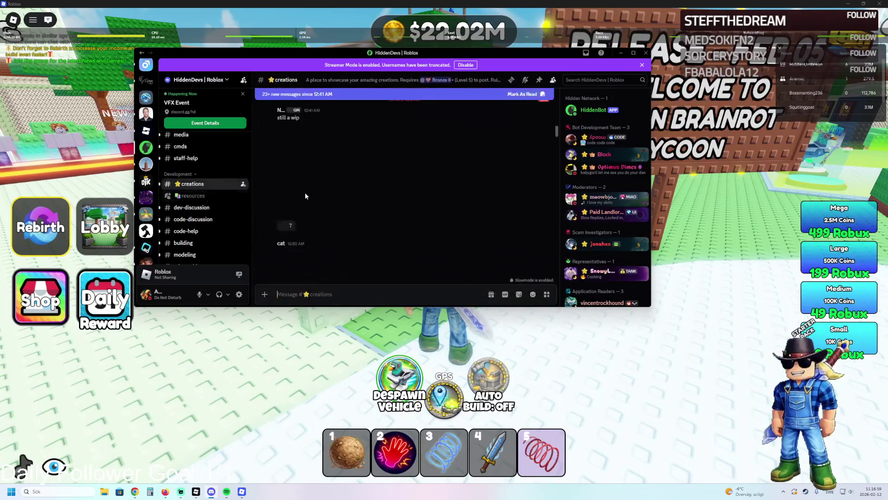
scroll(360, 197, "down", 15)
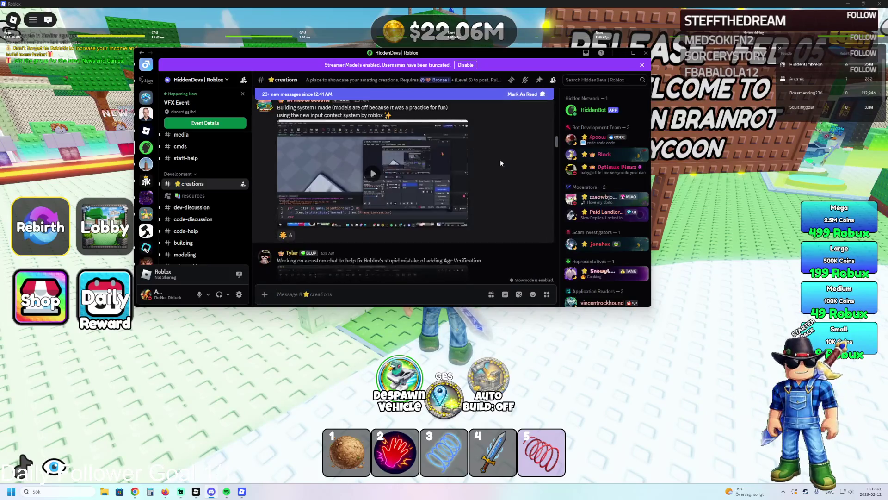
scroll(228, 231, "down", 3)
scroll(211, 204, "down", 1)
left_click(202, 159)
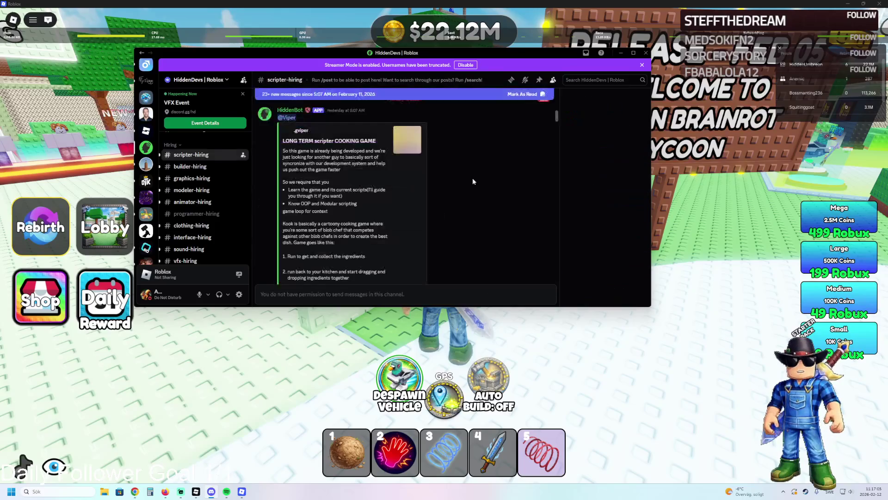
scroll(470, 143, "down", 15)
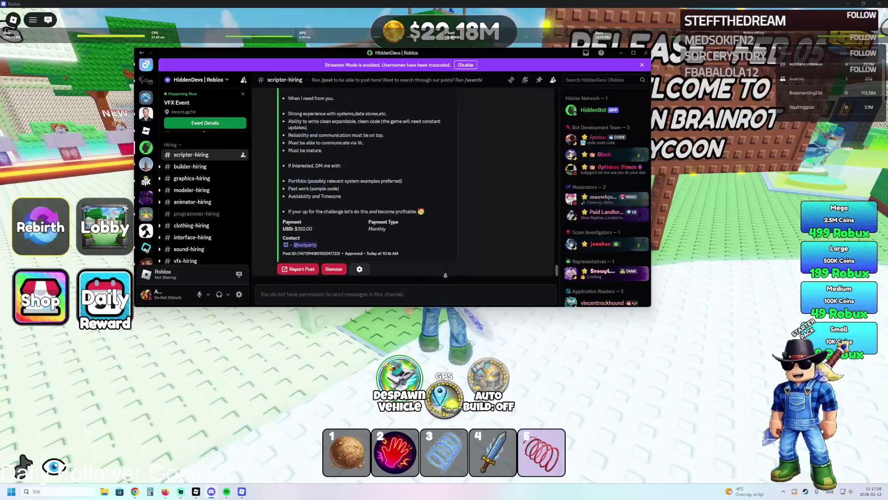
left_click(211, 168)
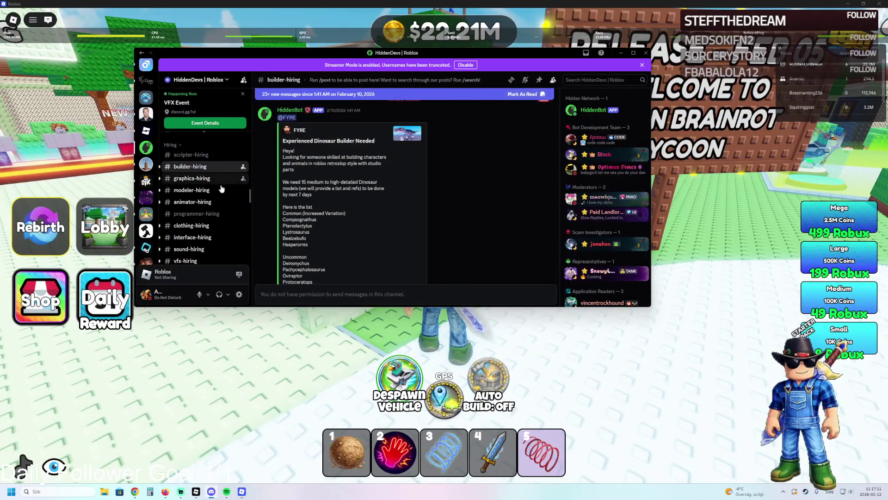
scroll(364, 195, "down", 2)
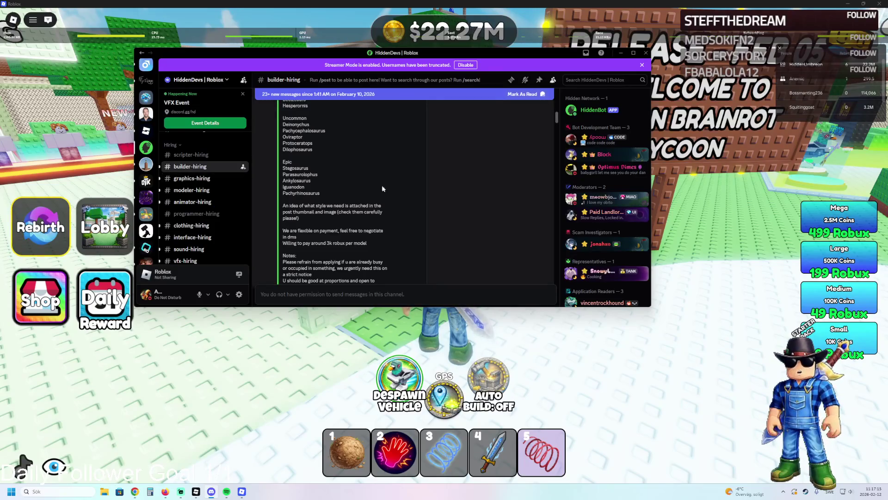
scroll(479, 138, "down", 15)
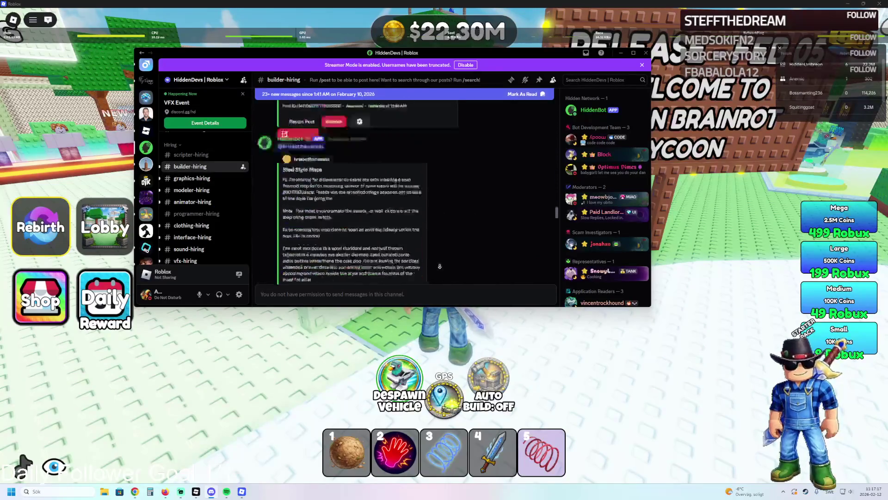
Step: Scroll through the graphics-hiring channel's posts
left_click(191, 178)
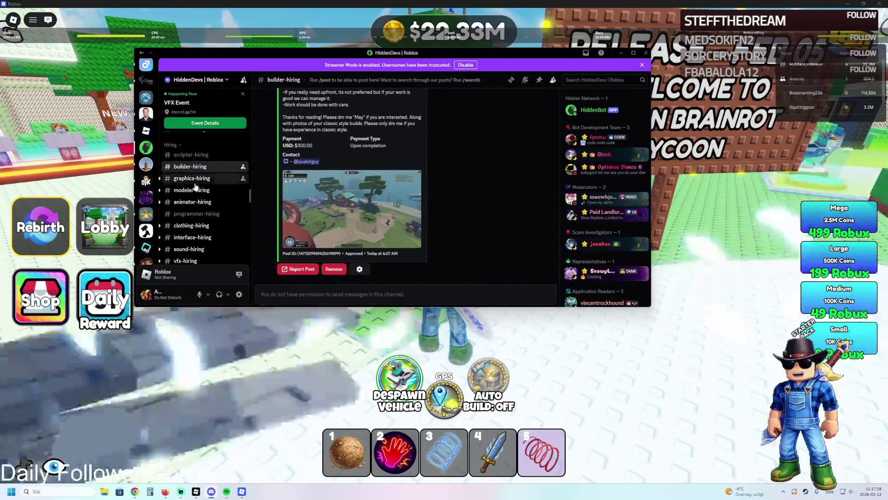
scroll(493, 185, "down", 4)
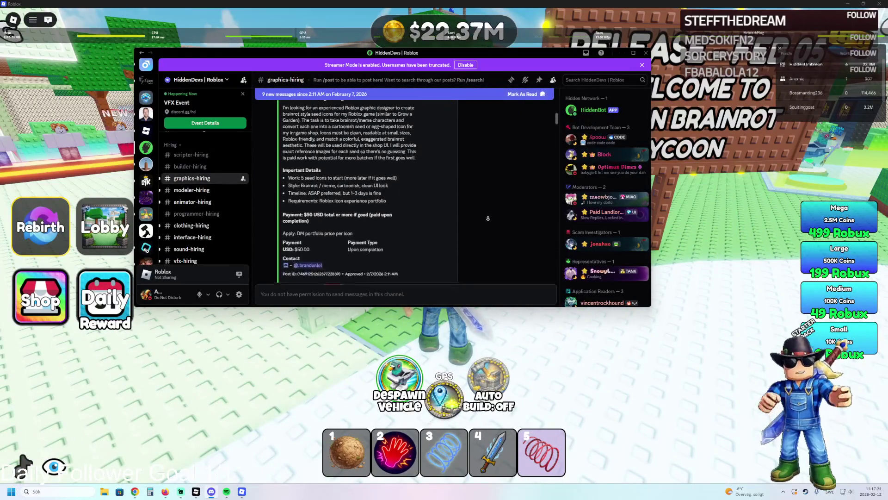
scroll(486, 217, "down", 10)
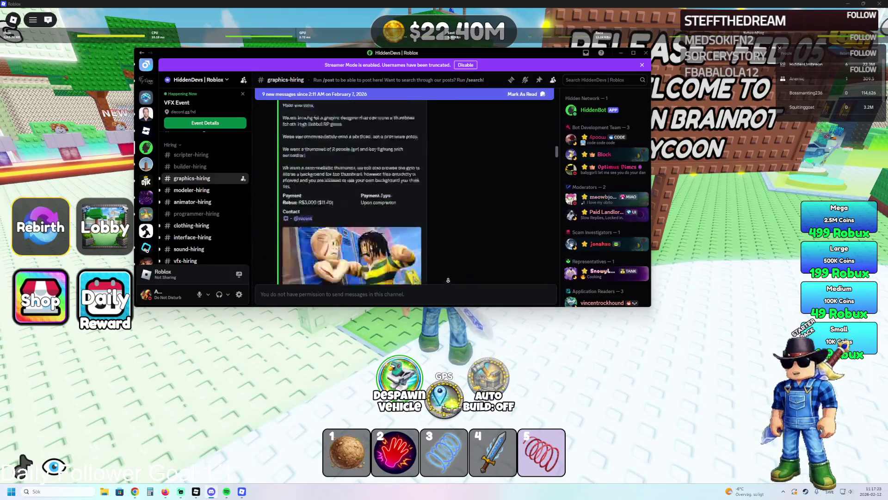
scroll(418, 241, "down", 5)
scroll(374, 206, "up", 4)
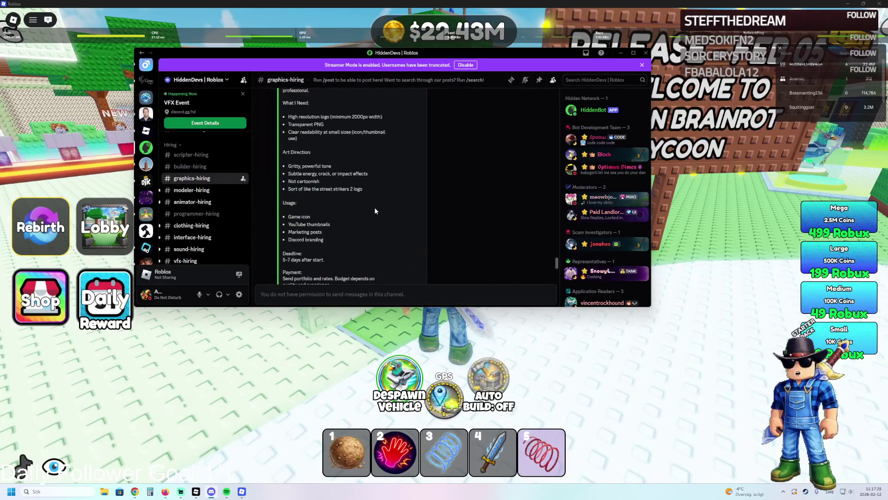
scroll(374, 209, "up", 3)
scroll(373, 208, "down", 7)
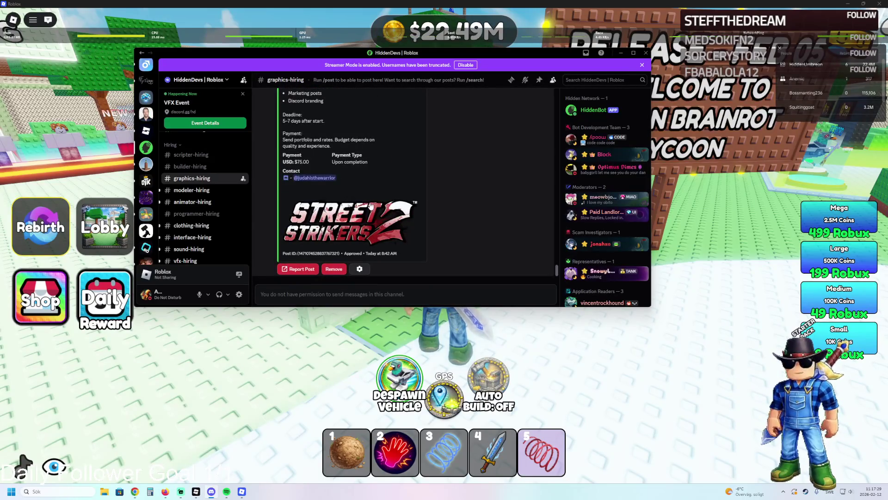
Step: Open modeler-hiring and scroll to the $80 brainrot character model request
left_click(196, 193)
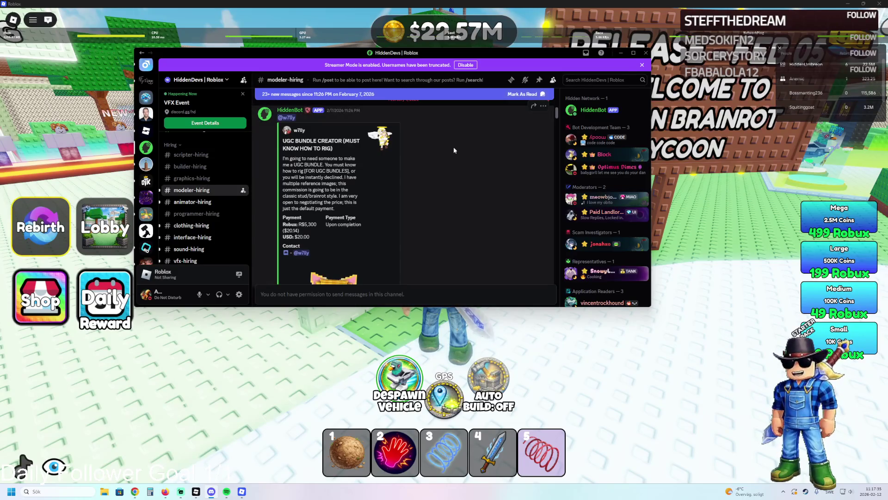
scroll(429, 277, "down", 15)
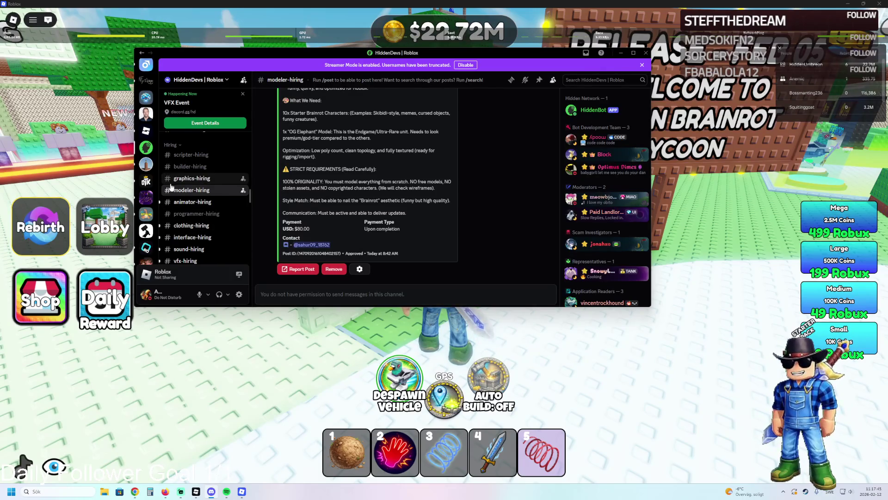
scroll(236, 244, "down", 5)
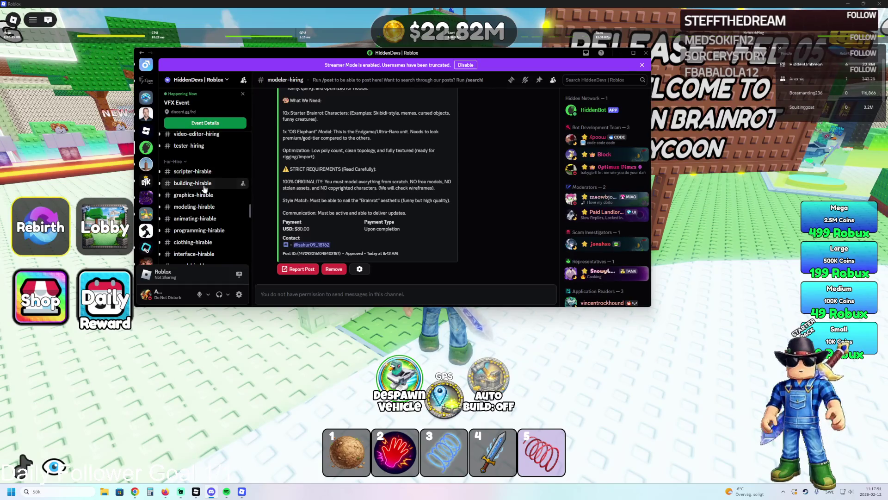
Step: Browse the posts in the building-hirable and modeling-hirable Discord channels
left_click(204, 185)
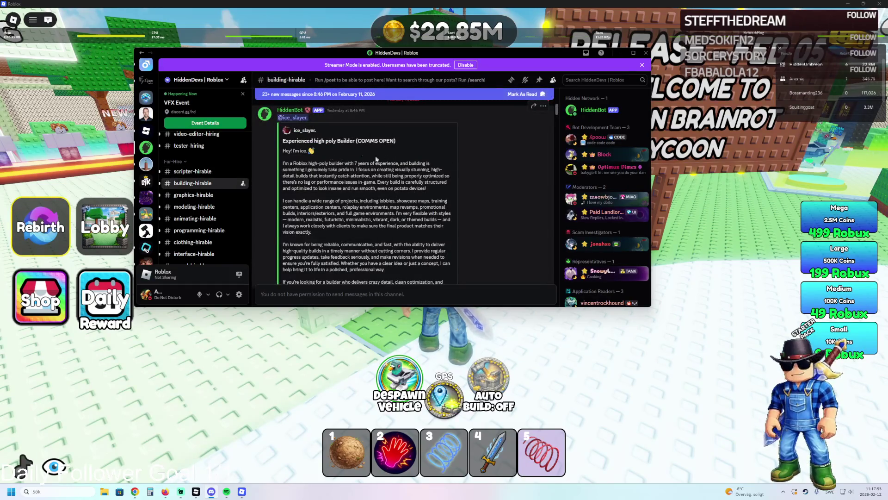
scroll(353, 170, "down", 4)
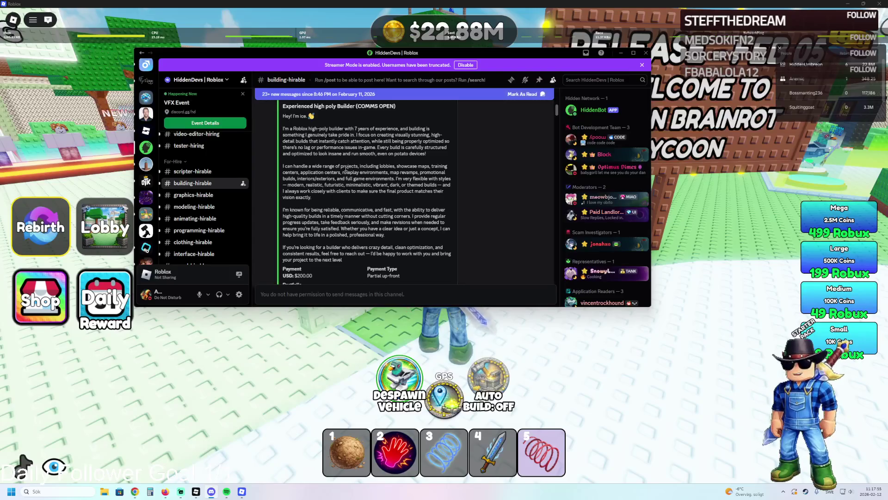
left_click(208, 207)
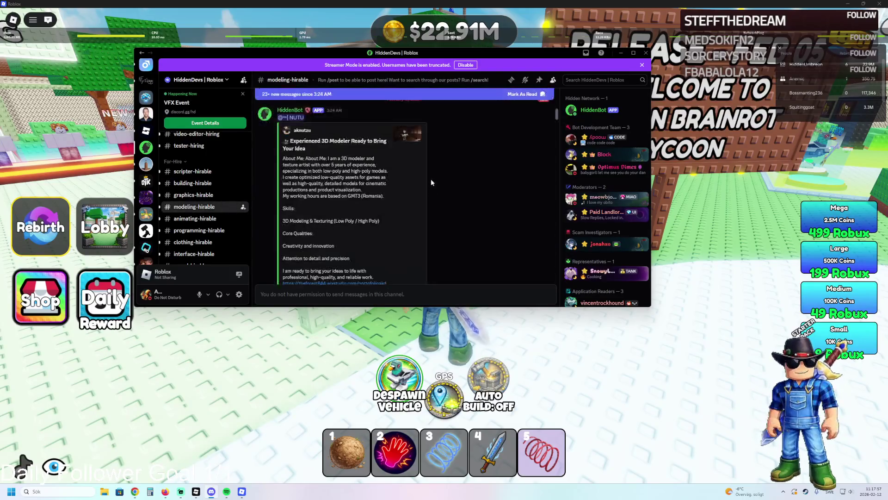
scroll(450, 251, "down", 10)
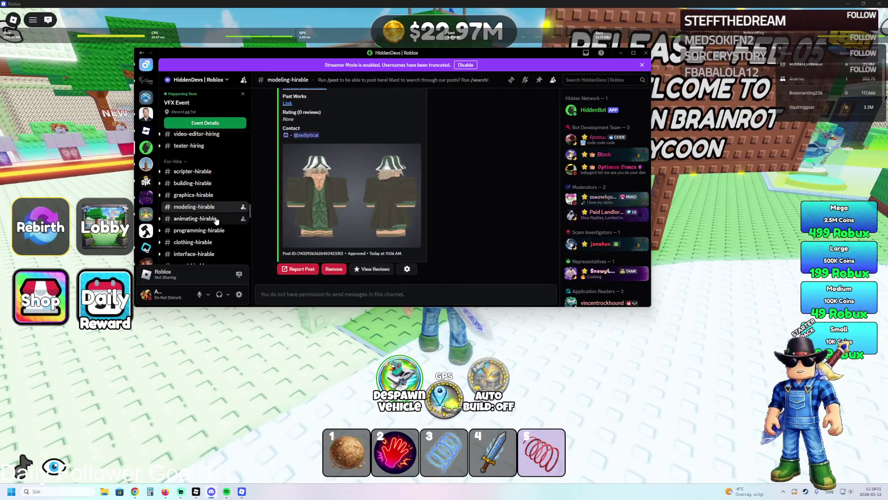
scroll(387, 212, "up", 10)
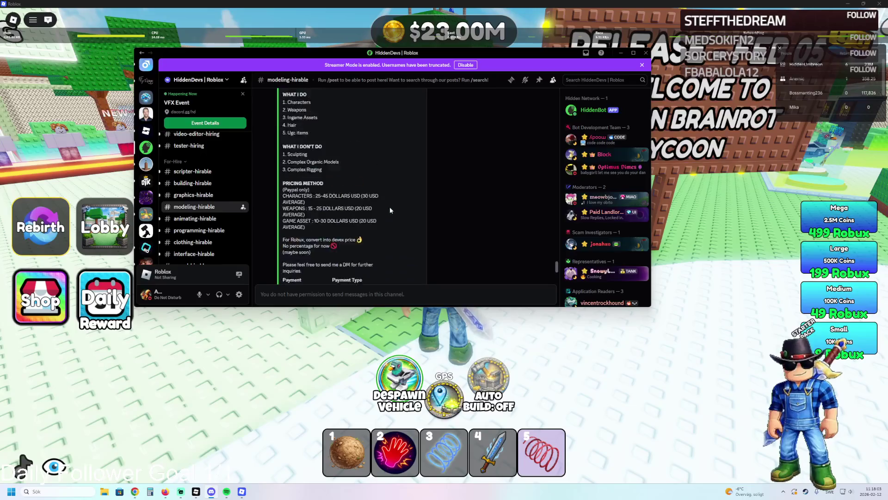
scroll(387, 212, "up", 8)
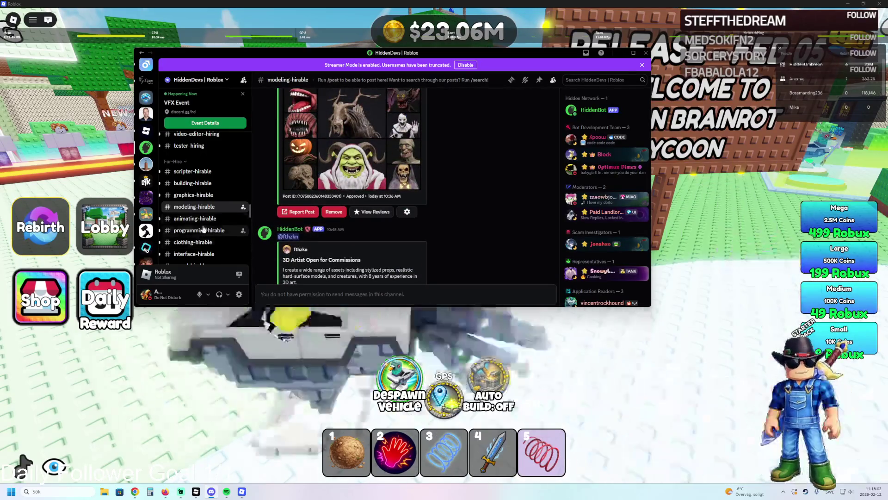
Step: Look through the programming-hirable and clothing-hirable channels
left_click(200, 230)
left_click(193, 242)
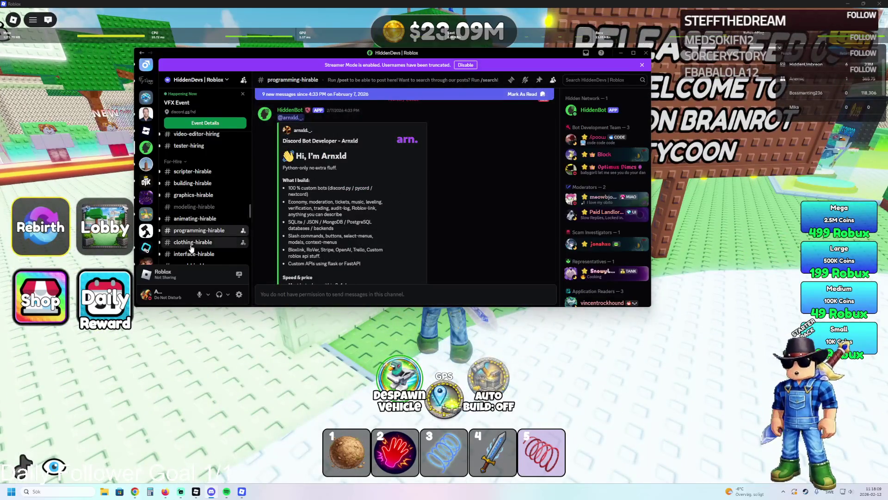
scroll(464, 281, "down", 10)
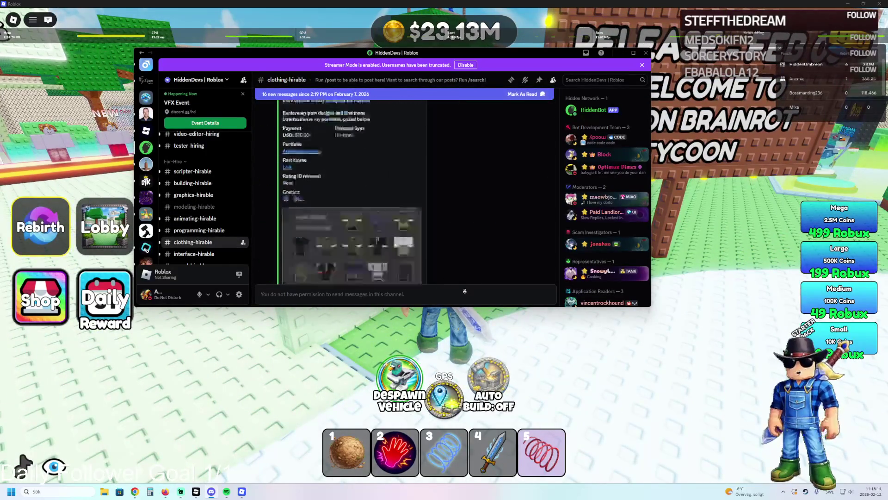
scroll(396, 232, "down", 10)
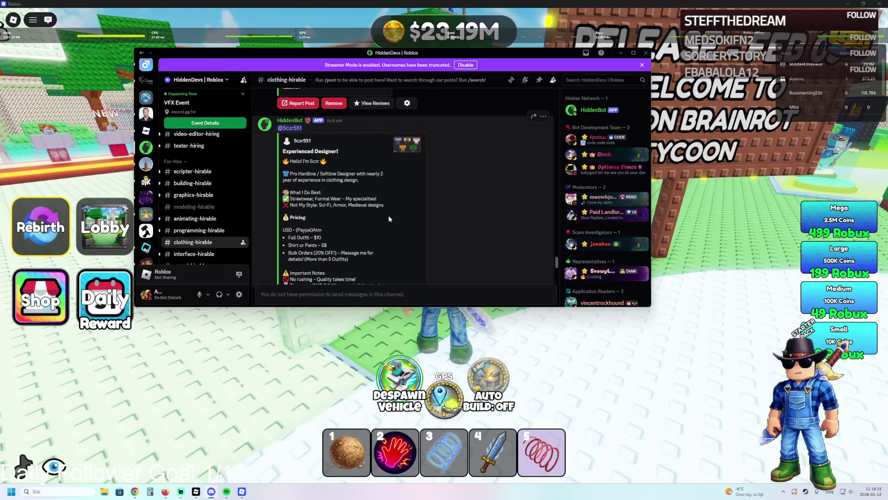
scroll(403, 196, "down", 5)
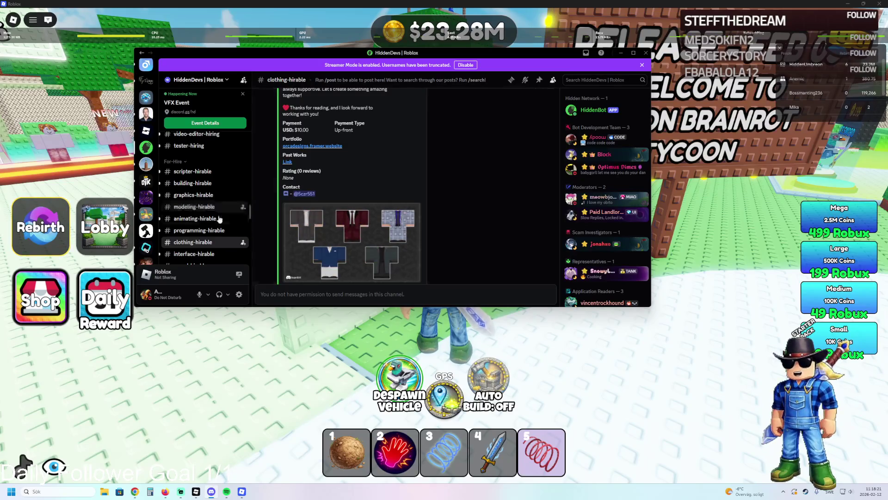
scroll(203, 222, "down", 1)
Step: Read through sound-hirable, then minimize Discord to bring the Roblox game back
left_click(202, 231)
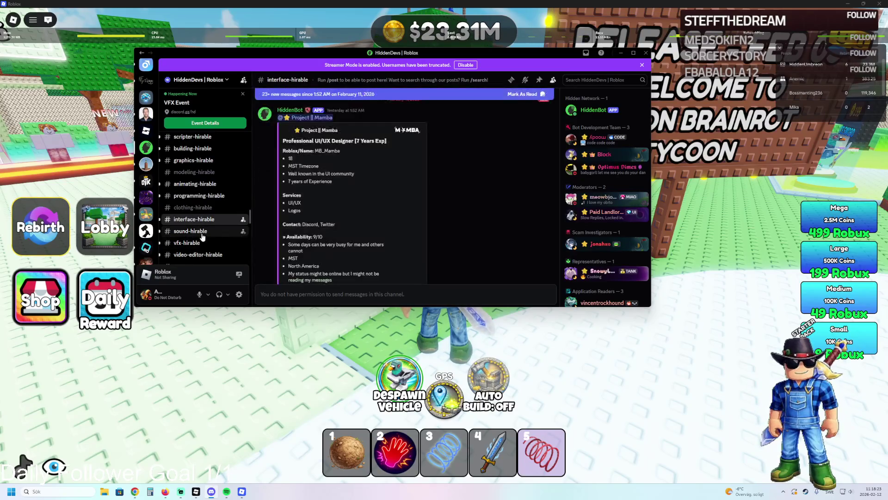
scroll(202, 234, "down", 2)
scroll(202, 233, "down", 2)
mouse_move(204, 199)
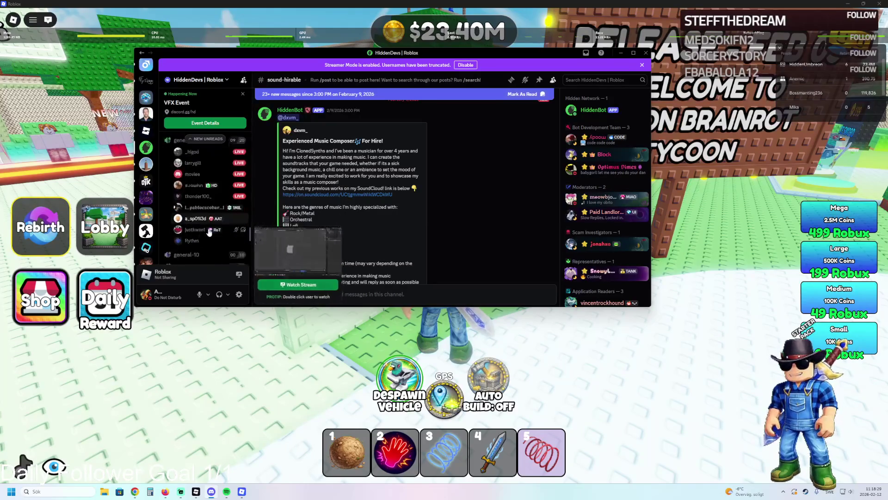
scroll(206, 195, "down", 3)
scroll(206, 187, "up", 2)
mouse_move(209, 222)
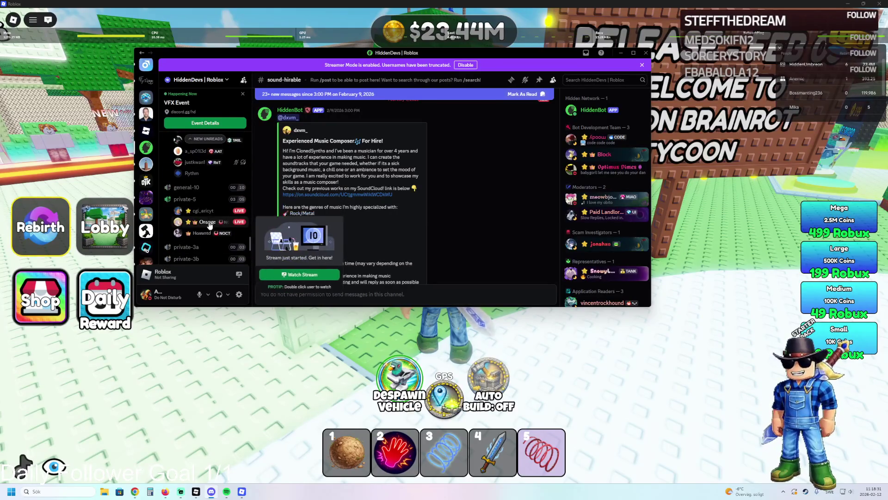
scroll(209, 225, "up", 5)
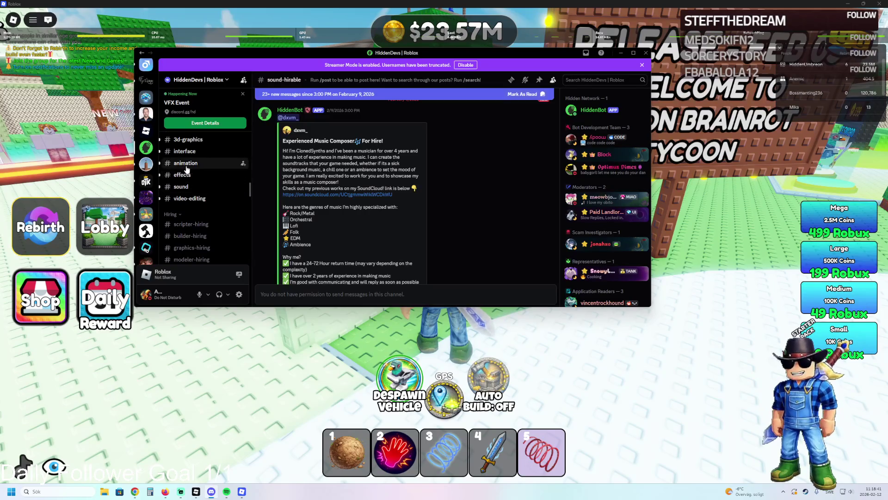
scroll(207, 209, "up", 5)
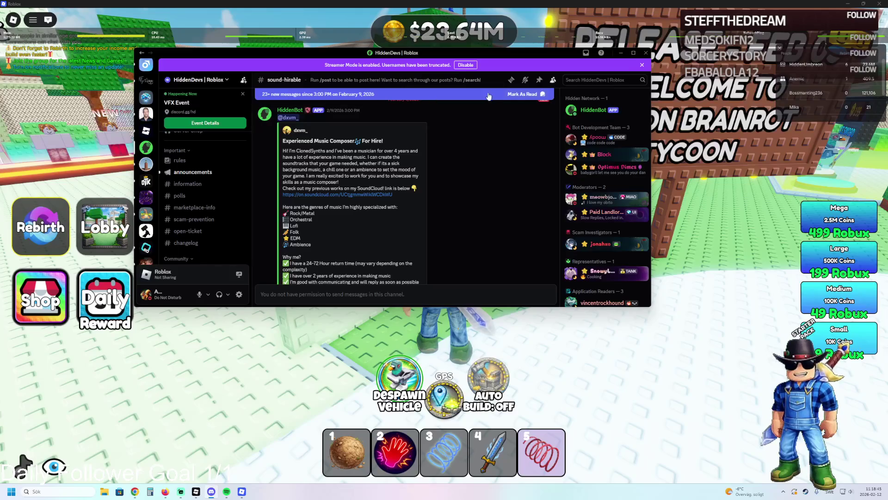
left_click(621, 54)
Step: Walk the avatar past the Most Money Earned board and the fountain to the Most Rebirths leaderboard
key("d")
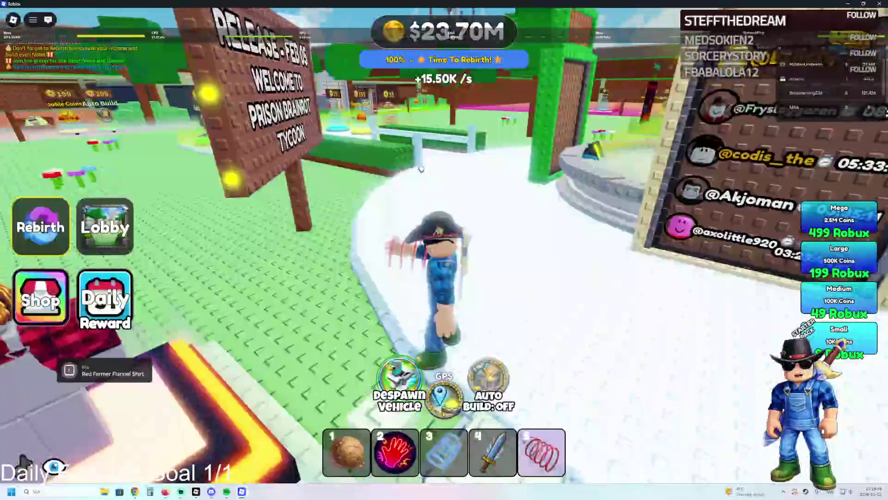
key("a")
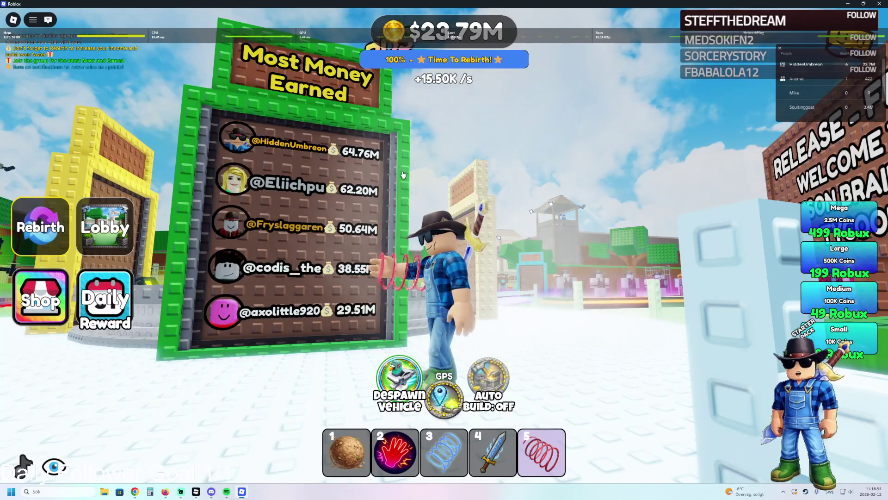
key("a")
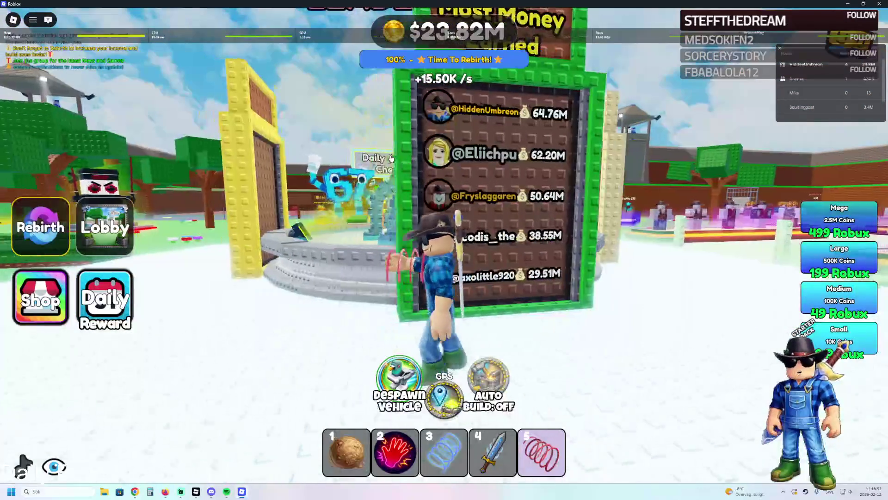
key("a")
key("a")
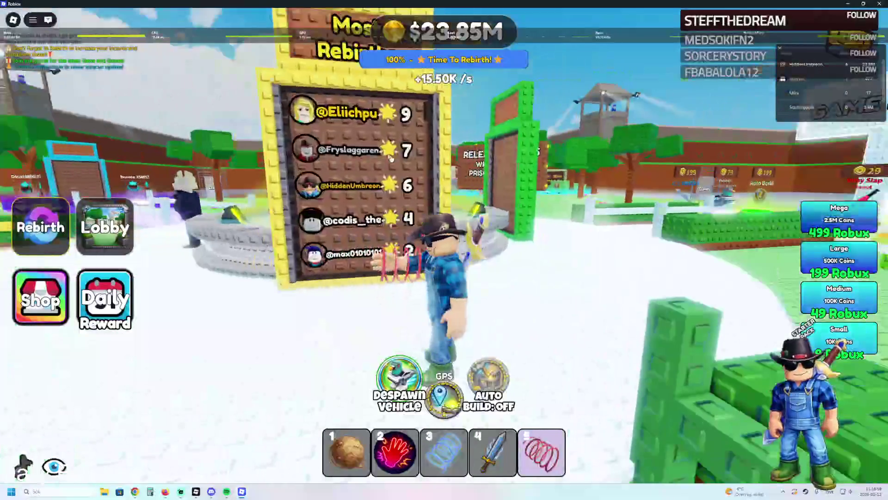
key("a")
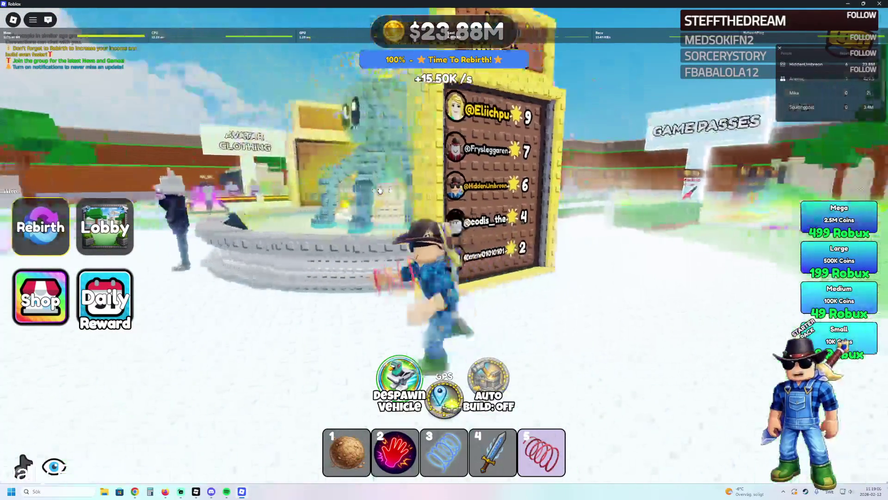